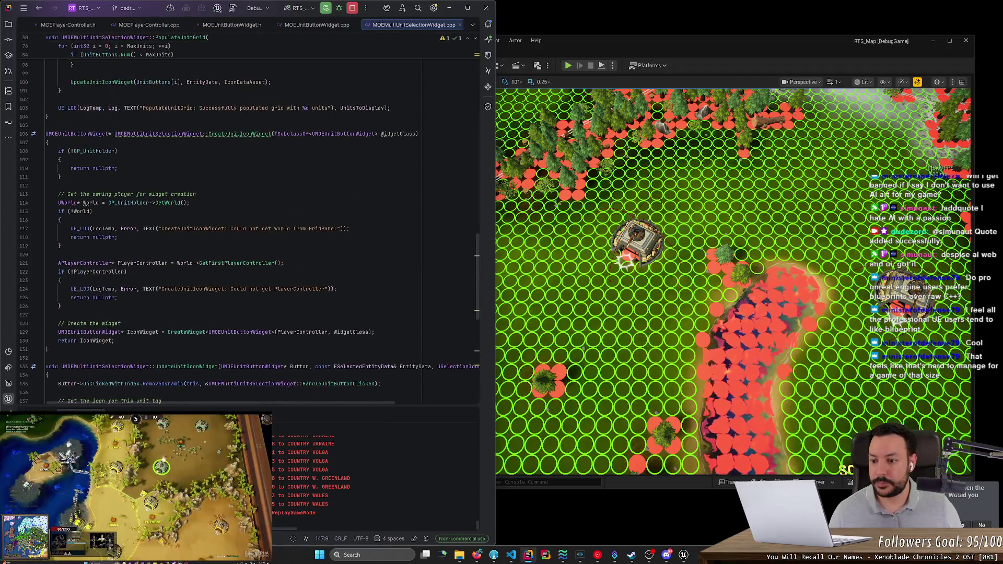
Step: Duplicate the optional KeybindText property and change its type to UProgressBar, adding the include
left_click(84, 332, "ctrl")
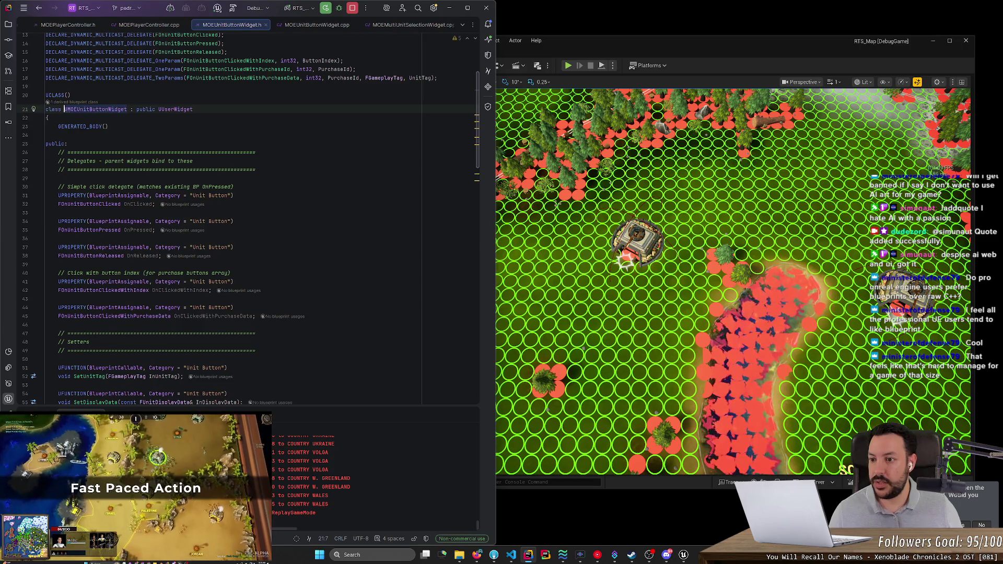
left_click_drag(477, 153, 476, 320)
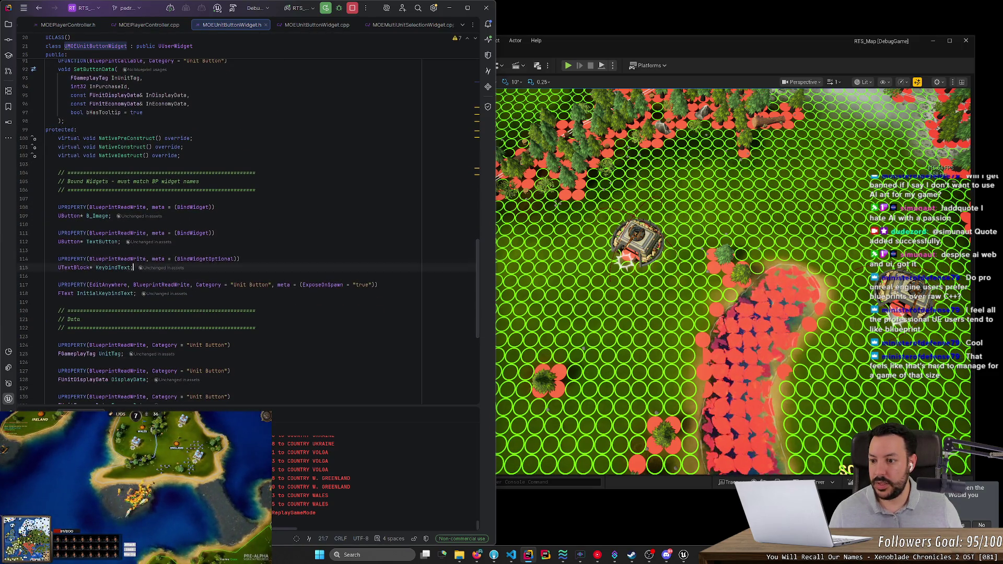
left_click(52, 267)
left_click(46, 302)
type("UPROPERTY(BlueprintReadWrite, meta = (BindWidgetOptional))     UTextBlock* KeybindText;")
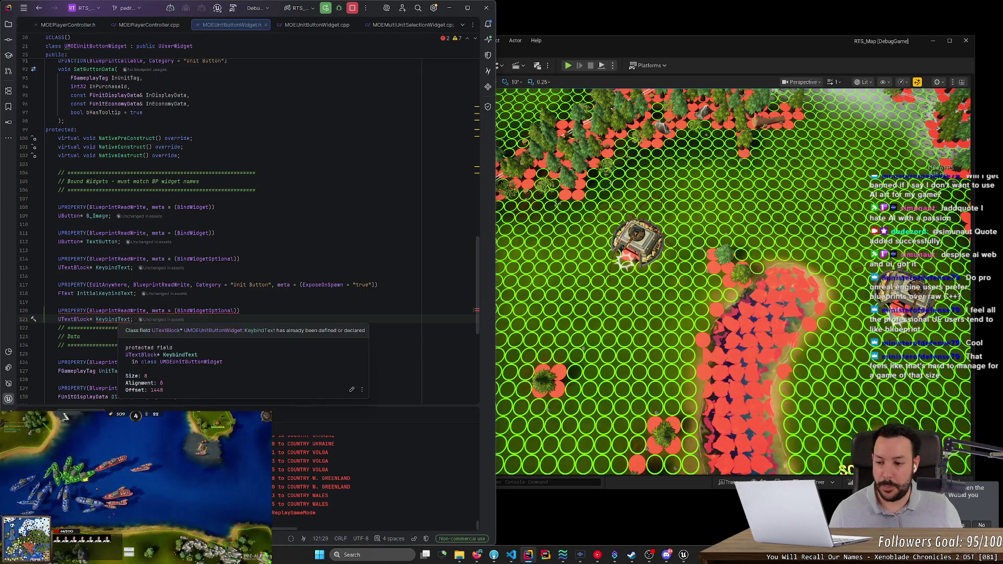
key("Return")
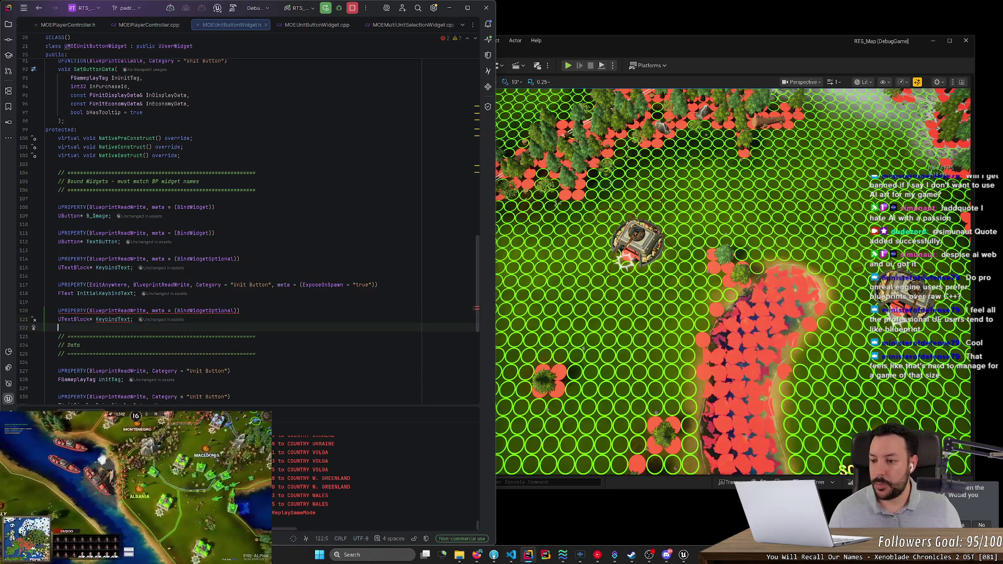
key("Up")
key("ctrl+shift+Right")
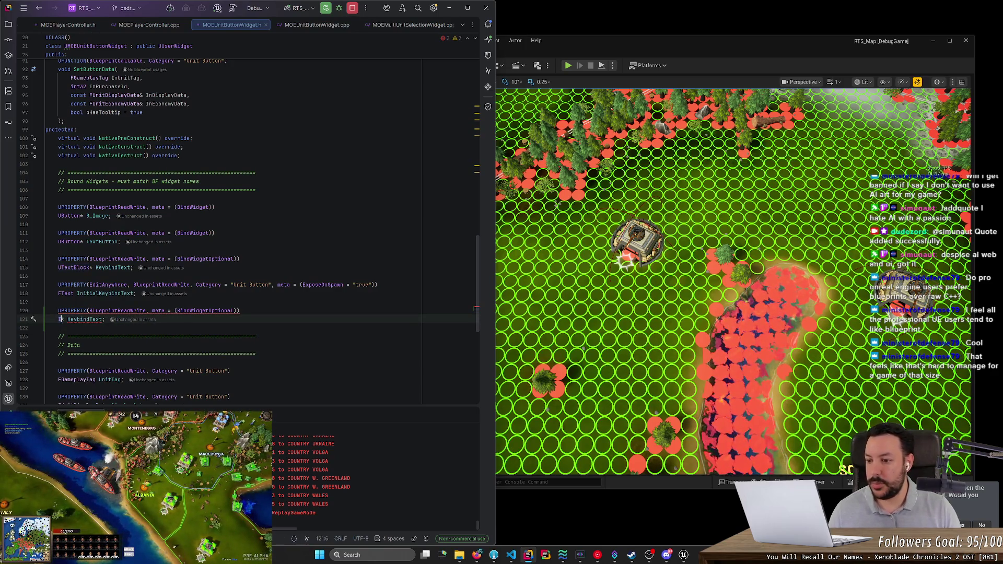
type("UProgress")
key("Return")
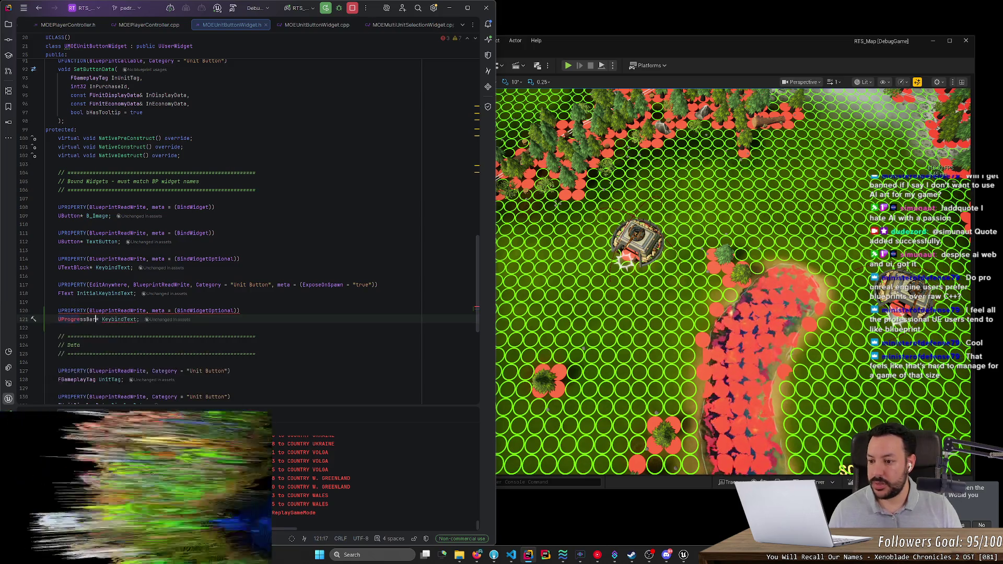
key("alt+Return")
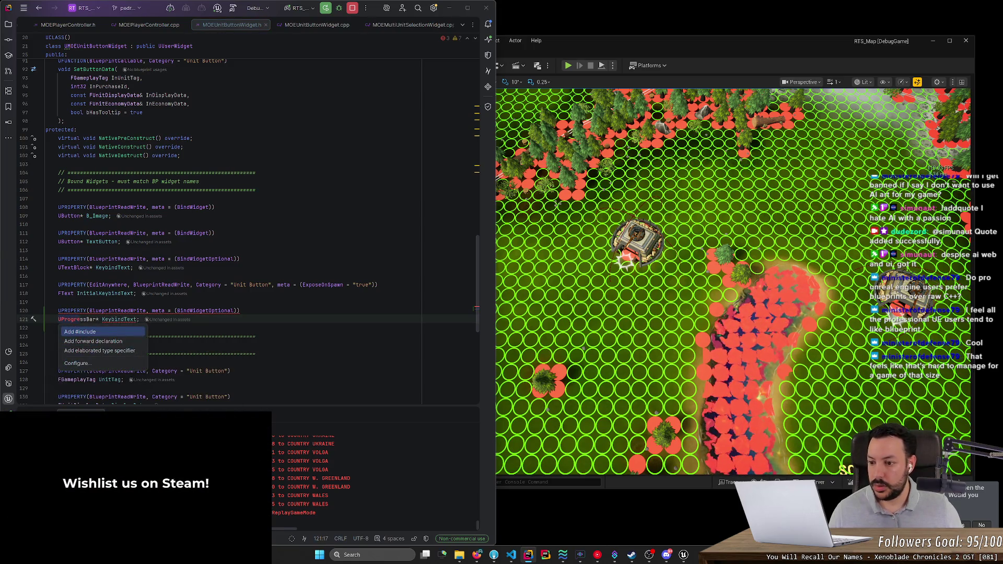
key("Return")
Step: Rename the duplicated property to PB_Health, then open the WBP_UnitButton widget blueprint
double_click(119, 319)
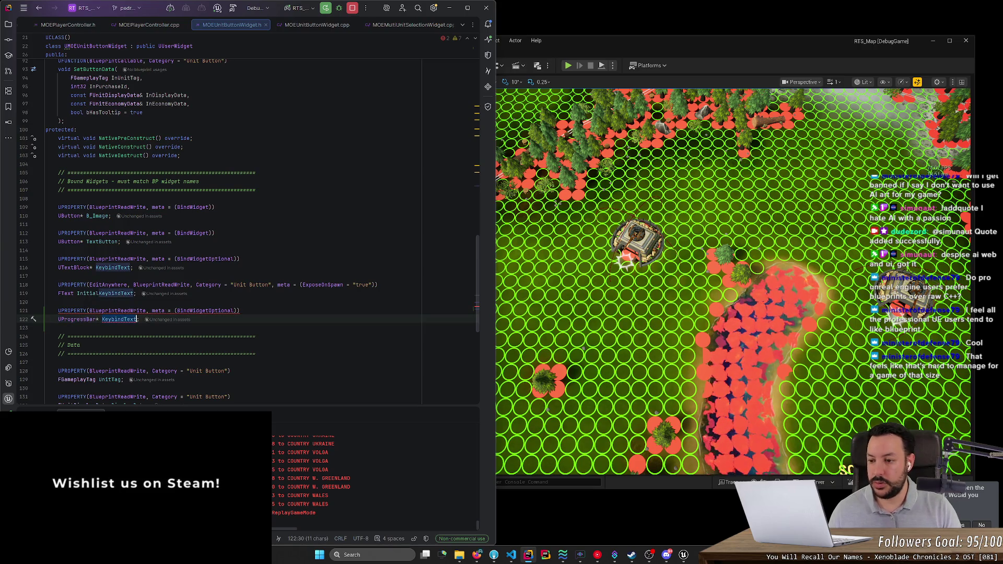
type("PB_H")
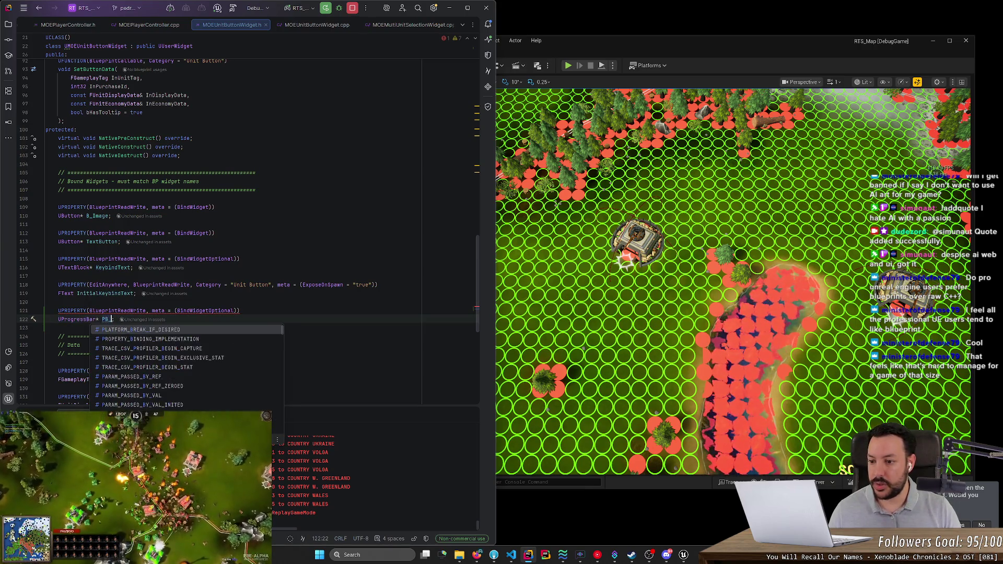
type("ealth")
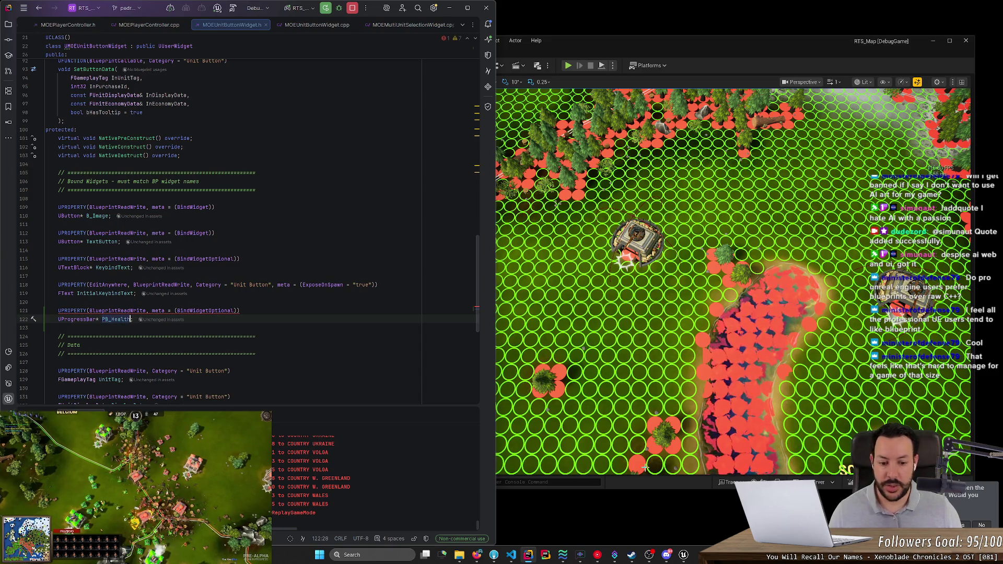
left_click(512, 472)
key("ctrl+space")
double_click(577, 394)
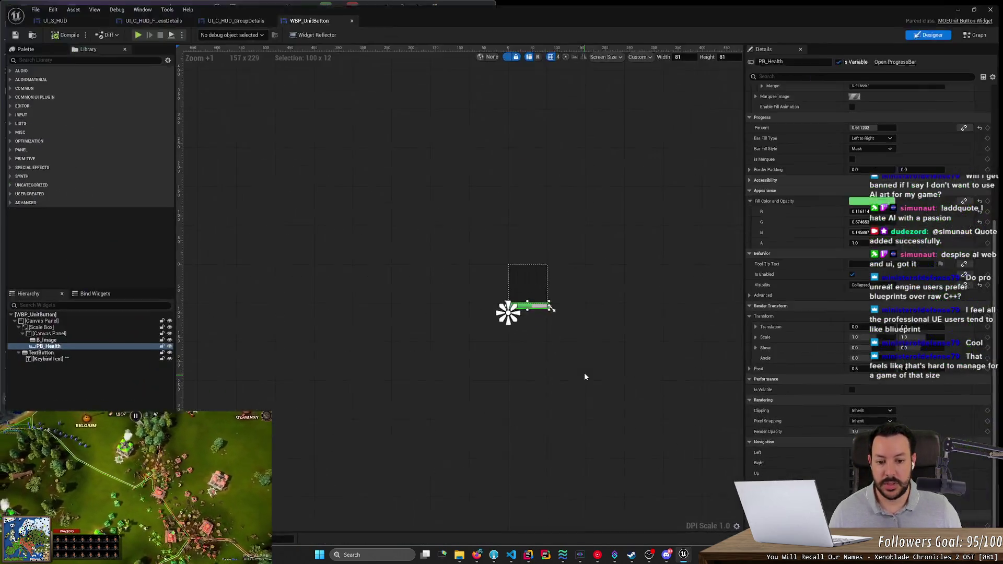
Step: Minimize the widget editor and quit Unreal Editor without saving the warship material changes
left_click(961, 4)
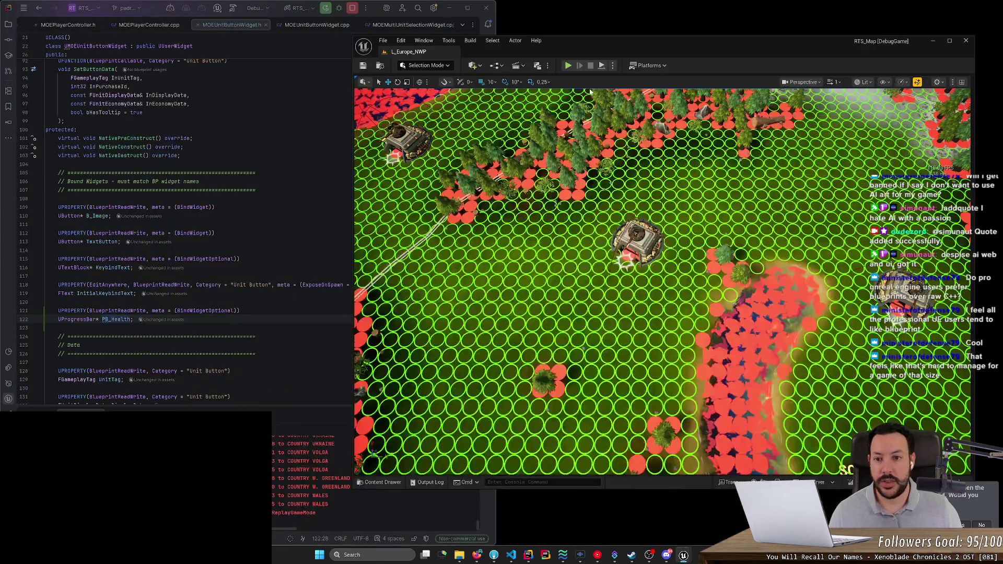
left_click(966, 41)
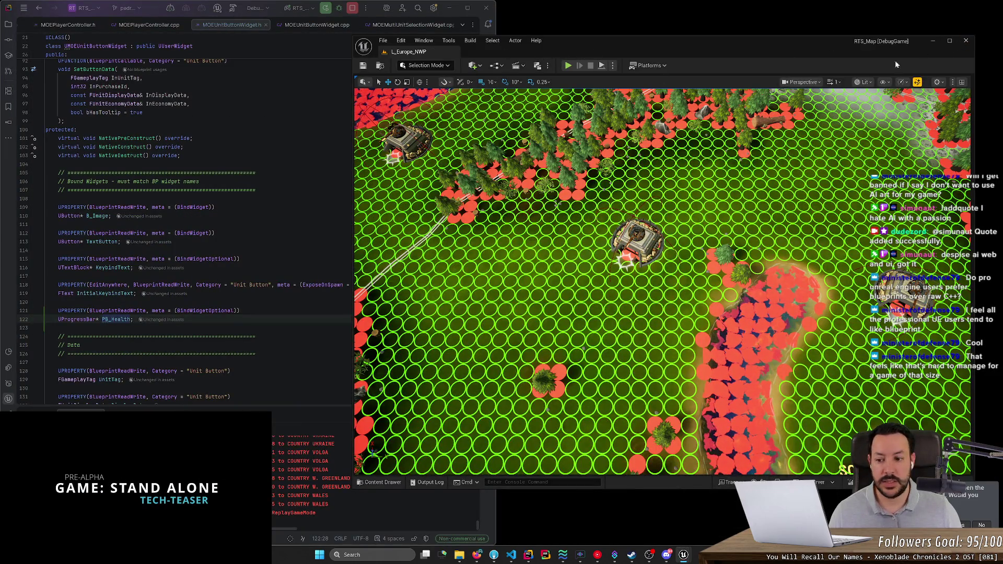
left_click(567, 364)
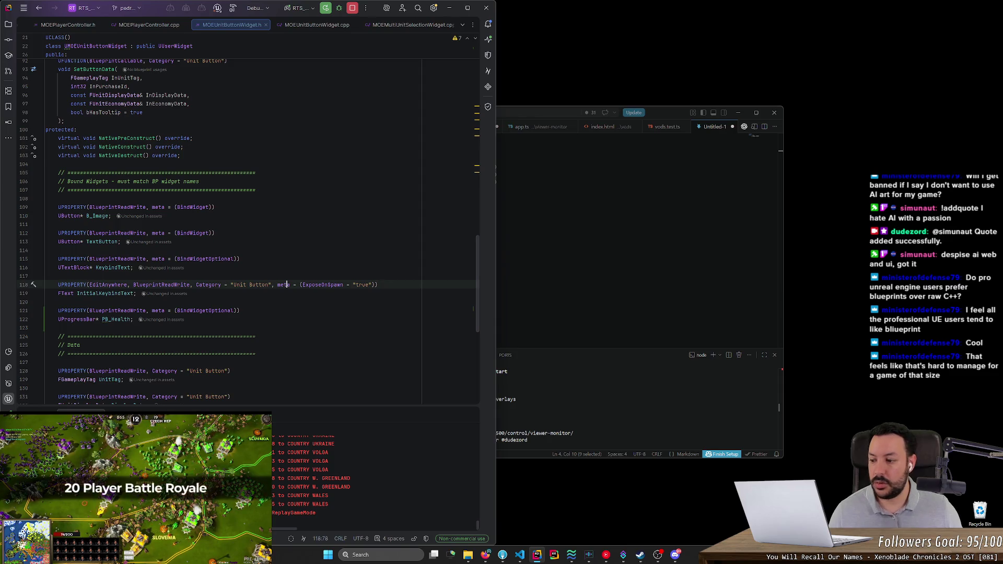
Step: Review MOEUnitButtonWidget.cpp down to its SetButtonData function
scroll(248, 232, "down", 2)
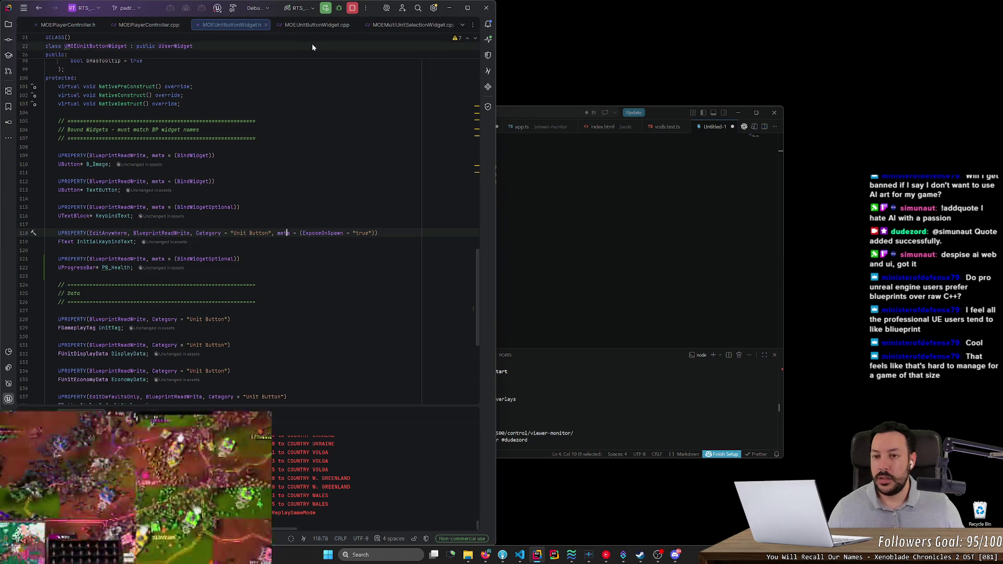
left_click(314, 25)
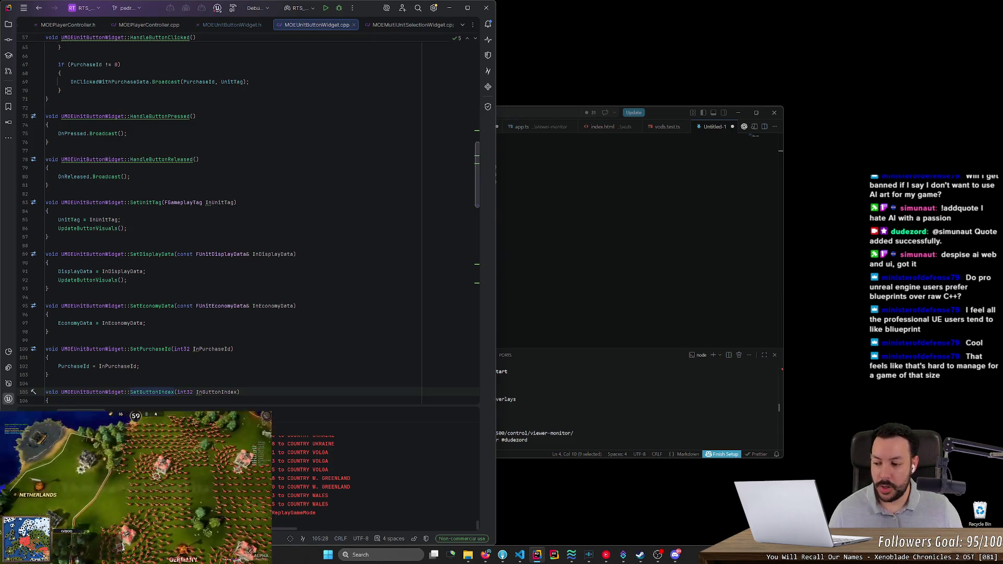
left_click_drag(477, 190, 481, 103)
scroll(481, 103, "up", 2)
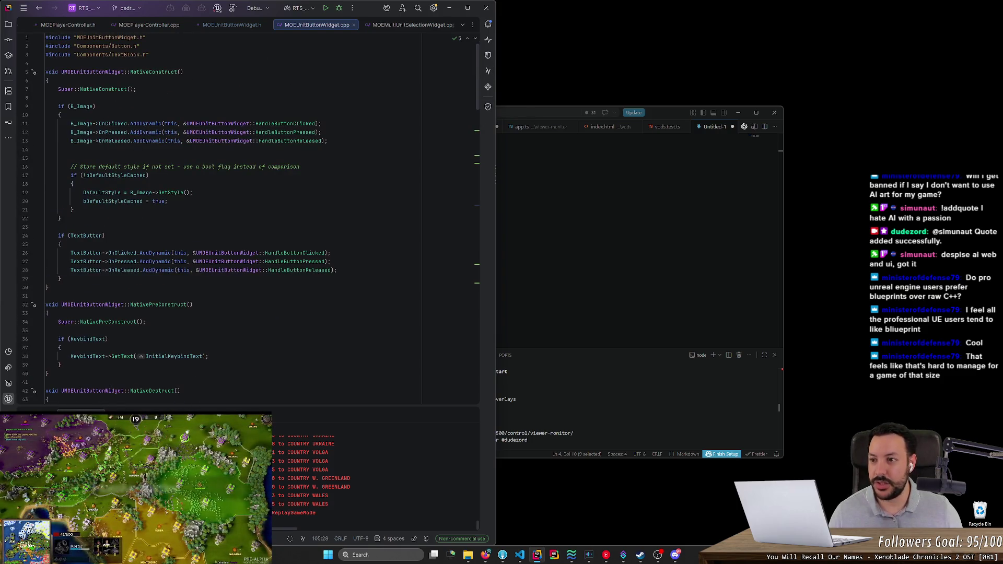
scroll(481, 103, "down", 15)
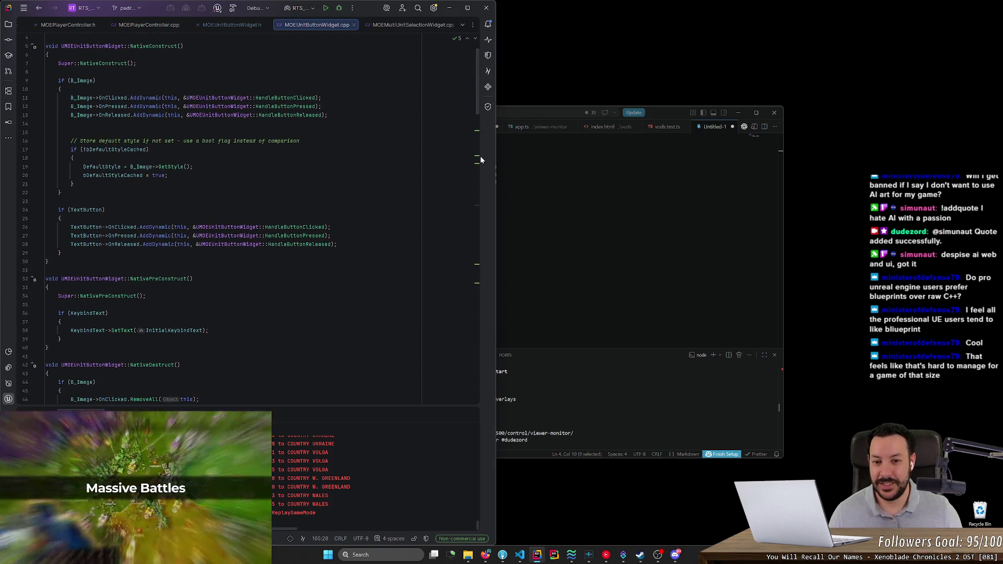
scroll(240, 219, "down", 5)
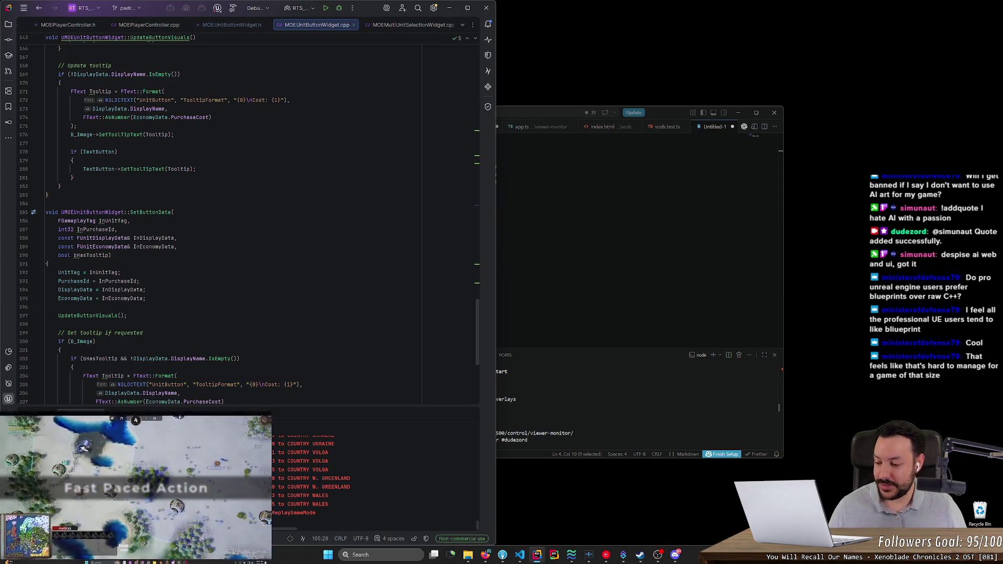
scroll(235, 219, "down", 3)
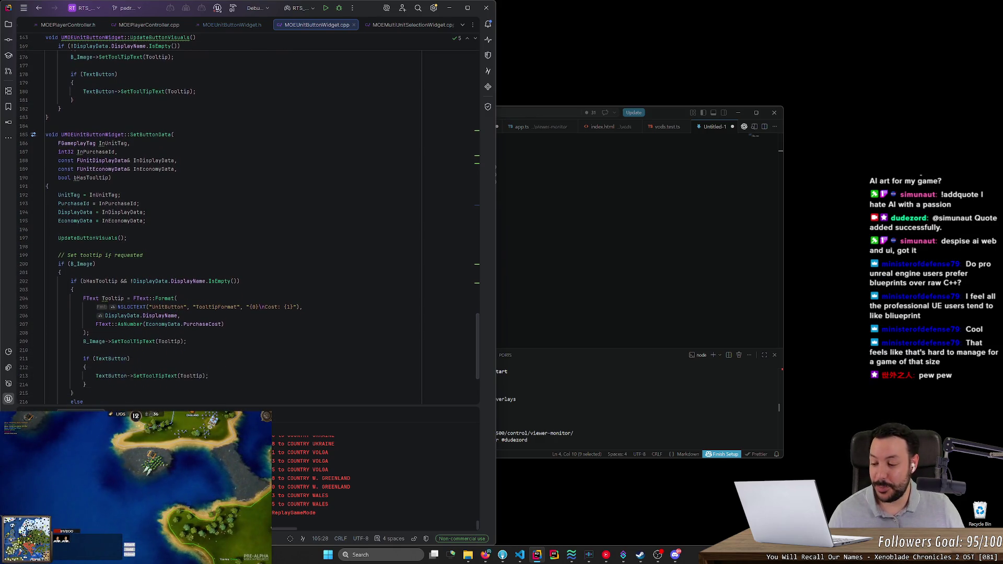
scroll(235, 220, "down", 1)
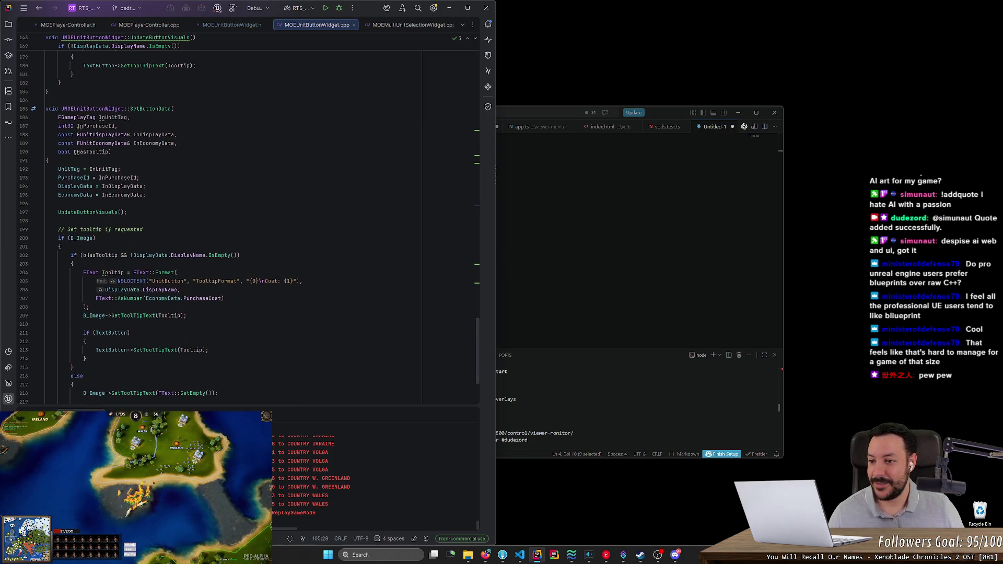
left_click(156, 109)
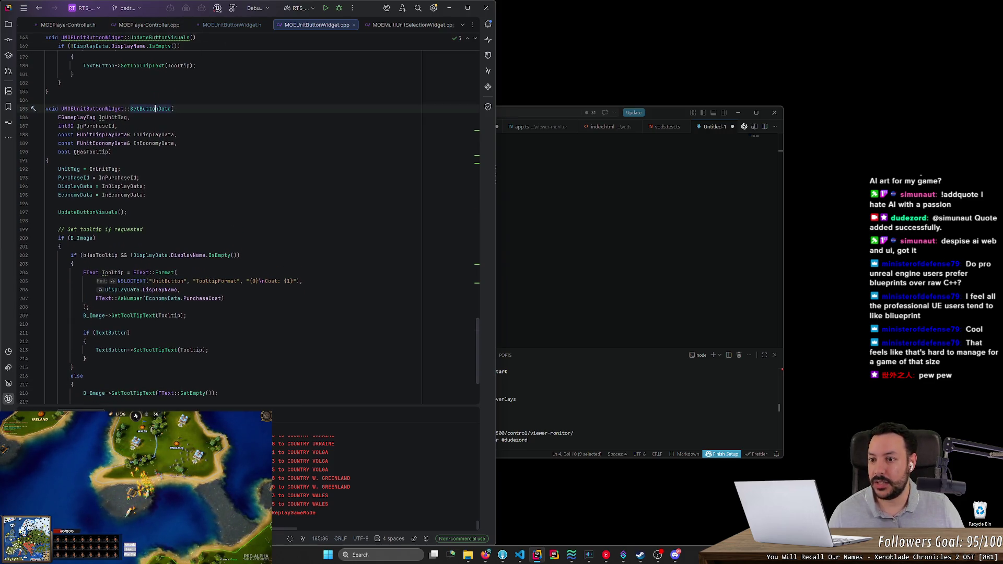
right_click(155, 109)
left_click(238, 74)
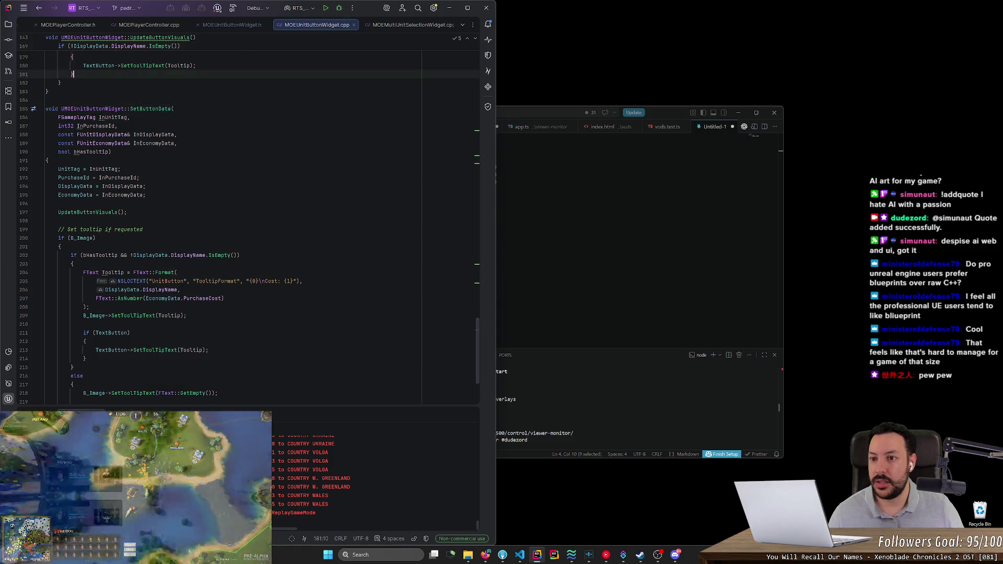
Step: Close the MOEUnitButtonWidget.h tab and show UpdateUnitIconWidget in MOEMultiUnitSelectionWidget.cpp
middle_click(231, 29)
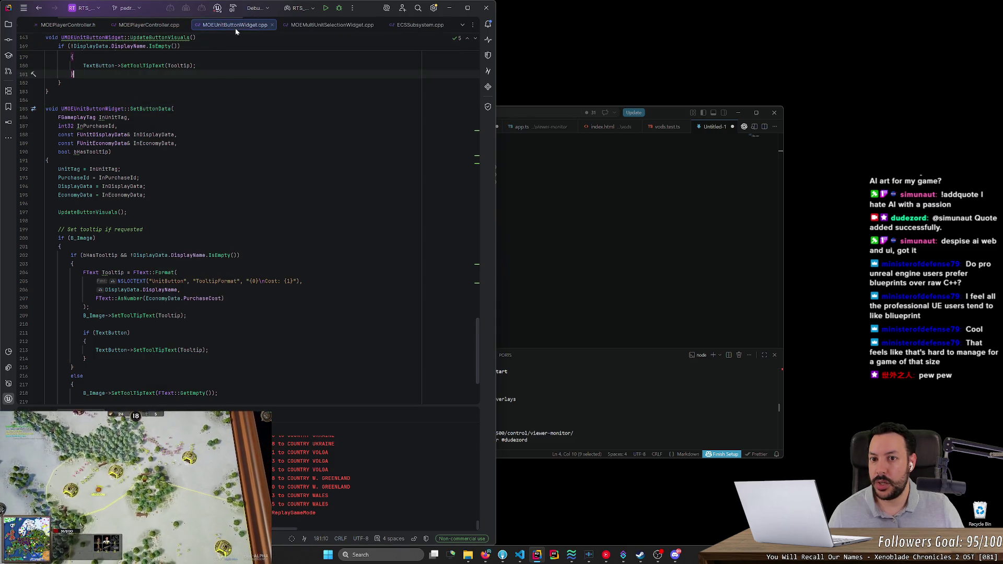
left_click(329, 25)
scroll(248, 219, "down", 6)
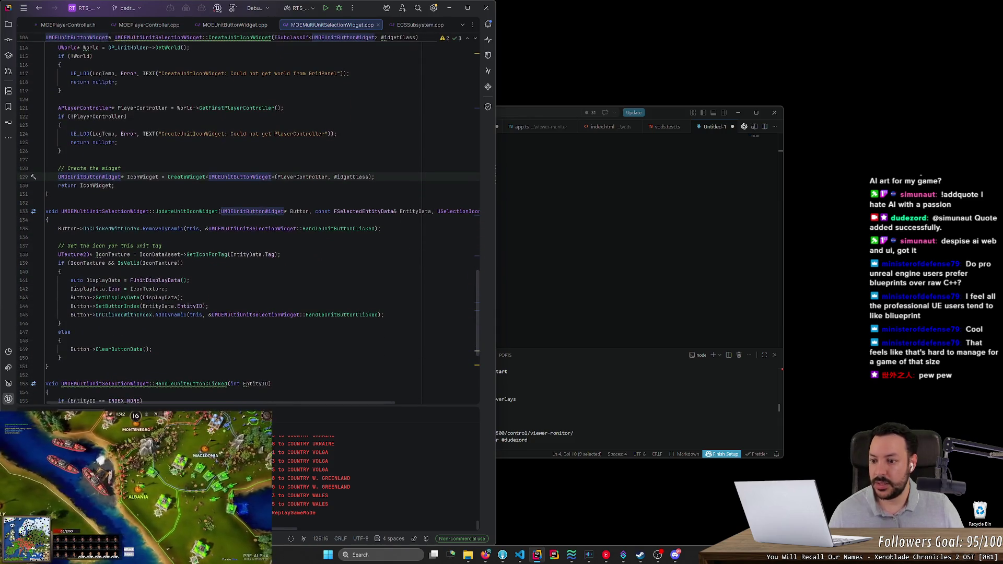
Step: Add Button->ShowHealthProgressBar(true); on a new line after the SetButtonIndex call
double_click(130, 298)
left_click(209, 306)
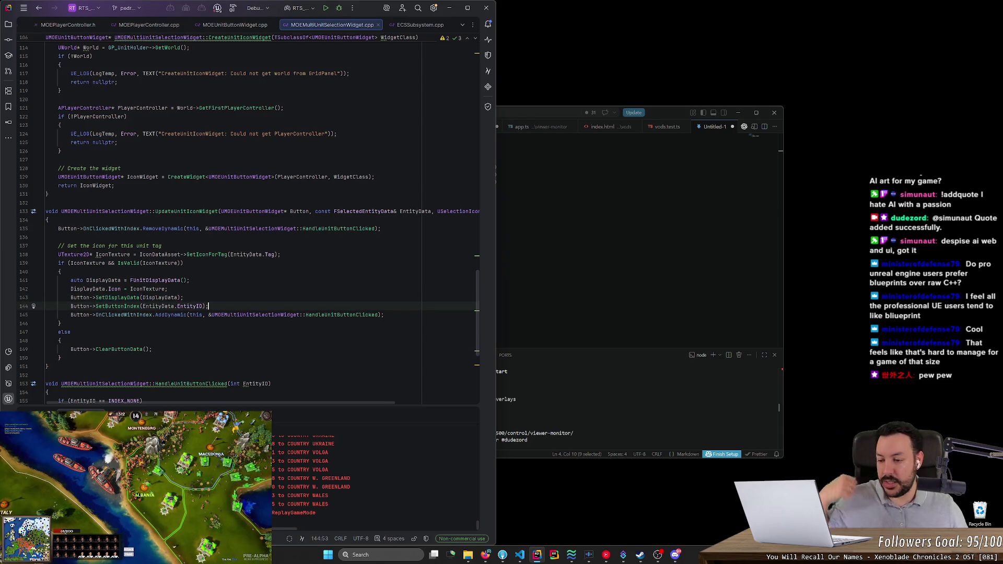
key("Return")
type("But")
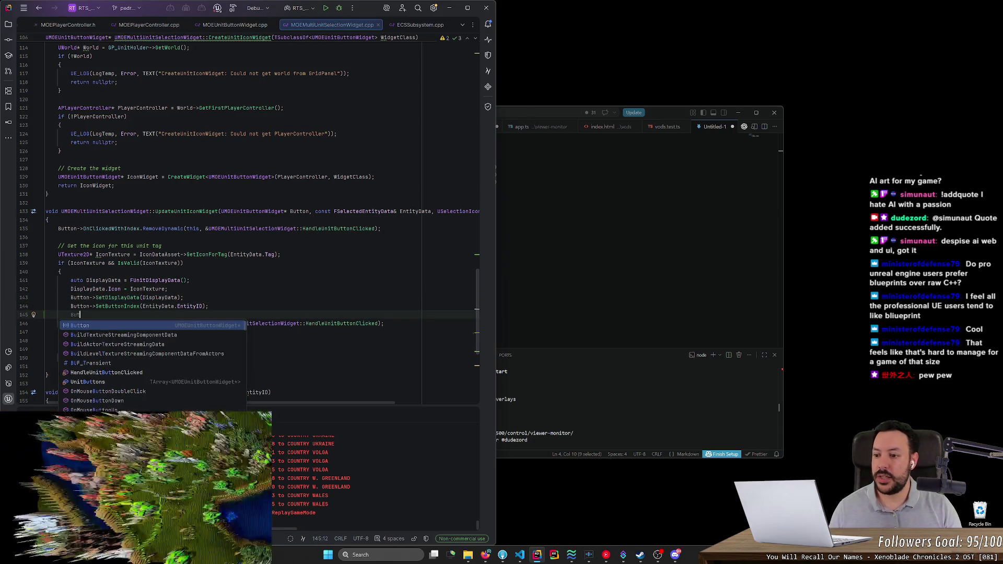
type("ton->S")
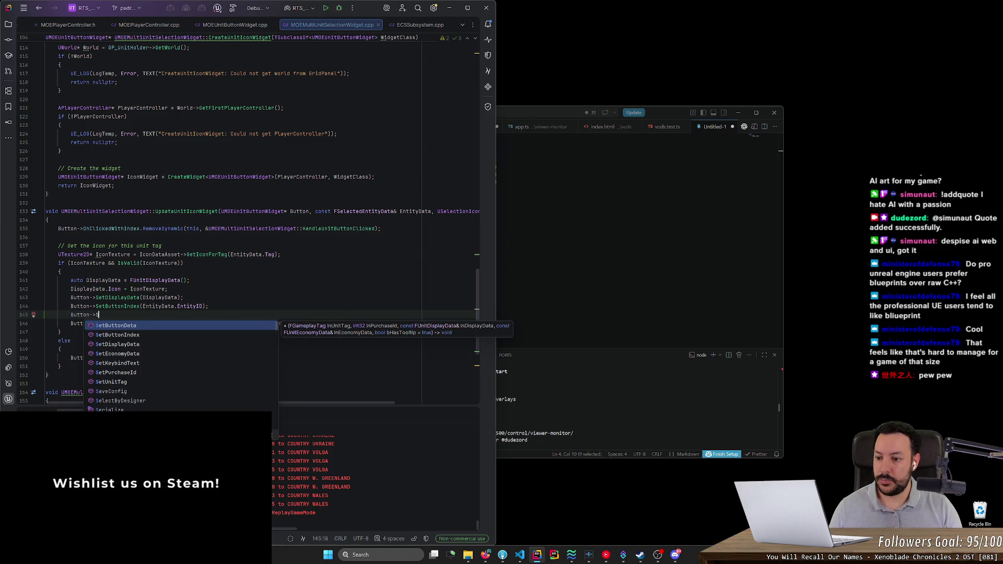
type("howH")
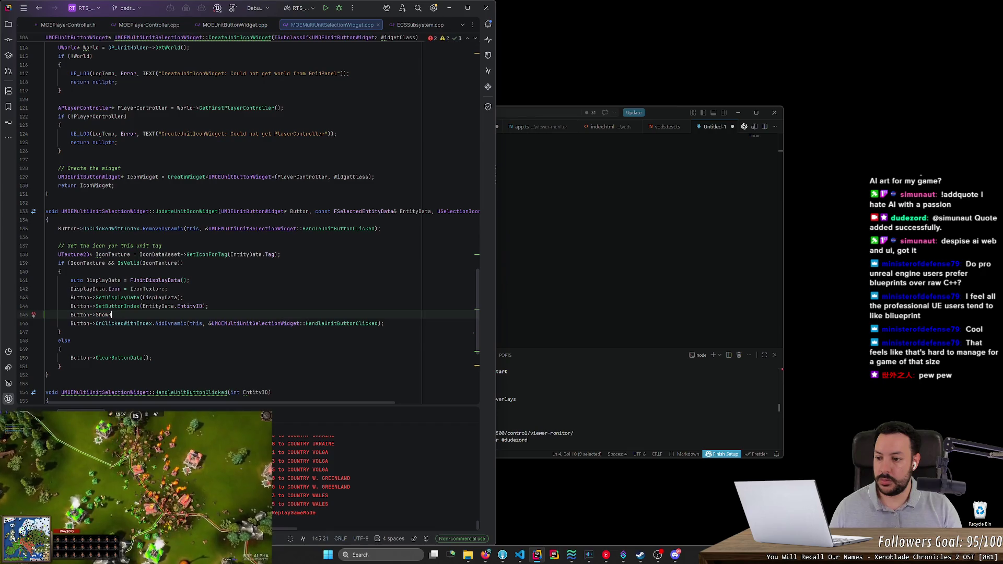
type("ealthProgressBar(")
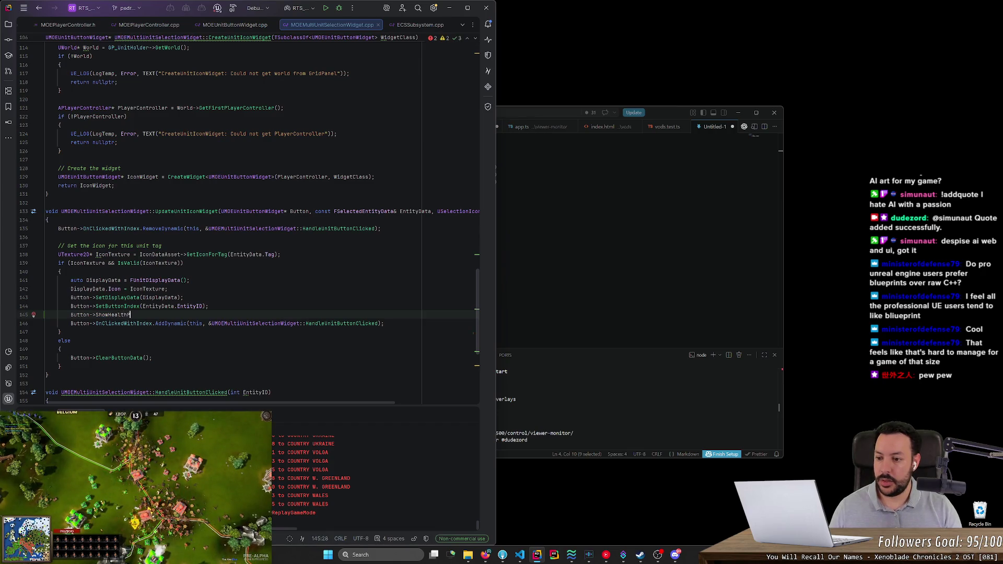
type("true);")
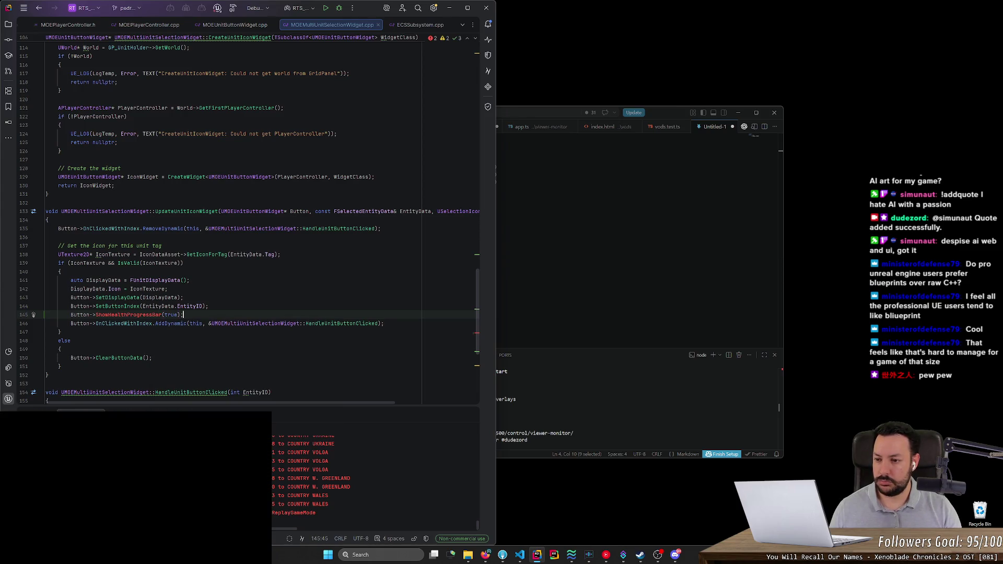
Step: Select the new ShowHealthProgressBar call and go to the ClearButtonData definition
left_click(24, 314)
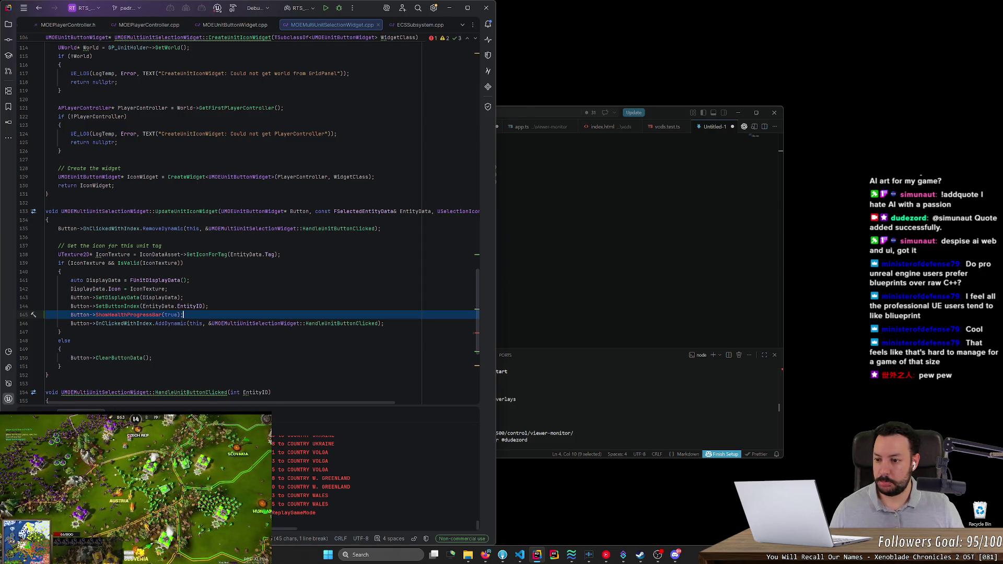
left_click(96, 315, "shift")
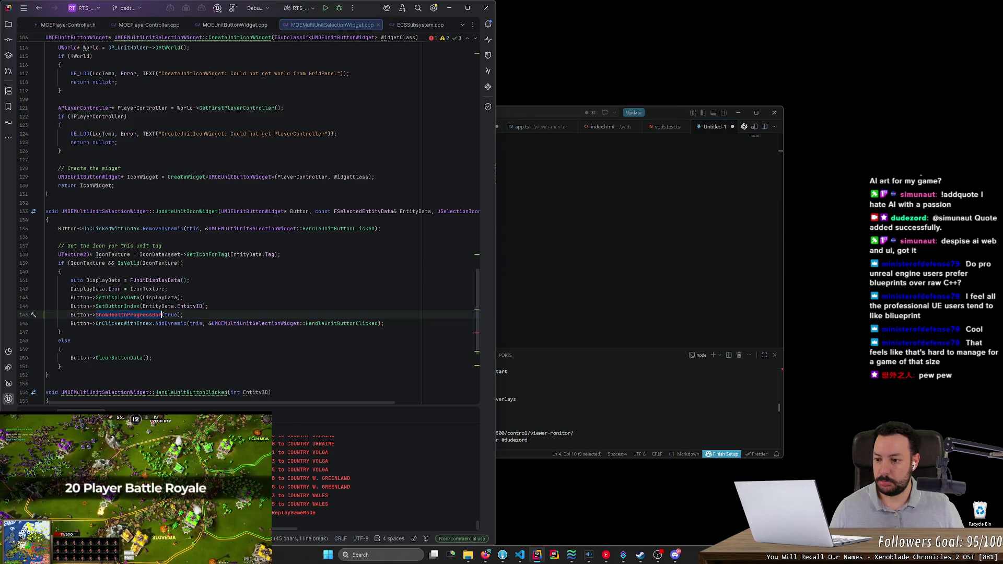
left_click(120, 359, "ctrl")
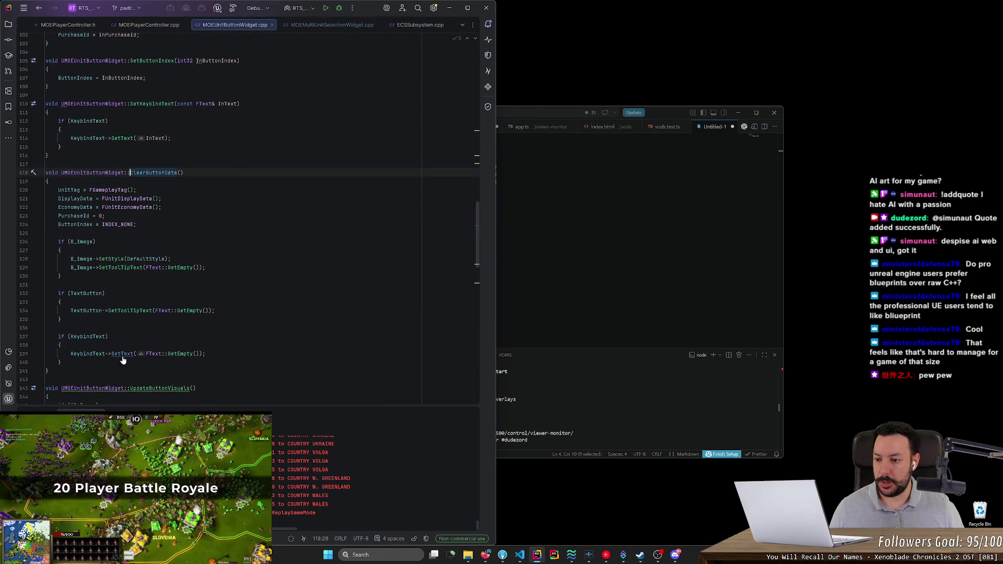
Step: Start an if (PB_Health) block at the end of ClearButtonData
left_click(146, 327)
key("Down")
key("Return")
key("Return")
type("if F")
key("BackSpace")
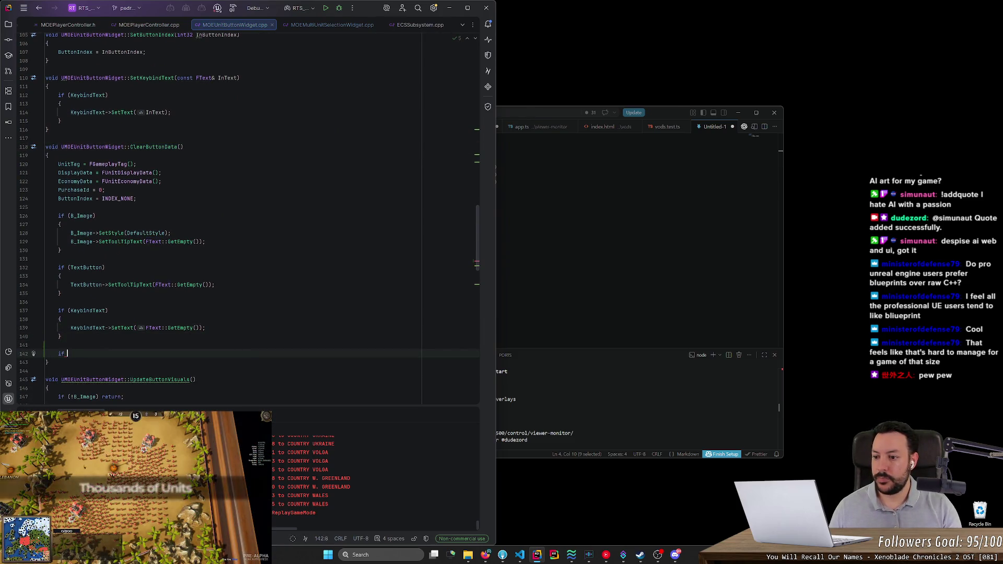
type("(PB_")
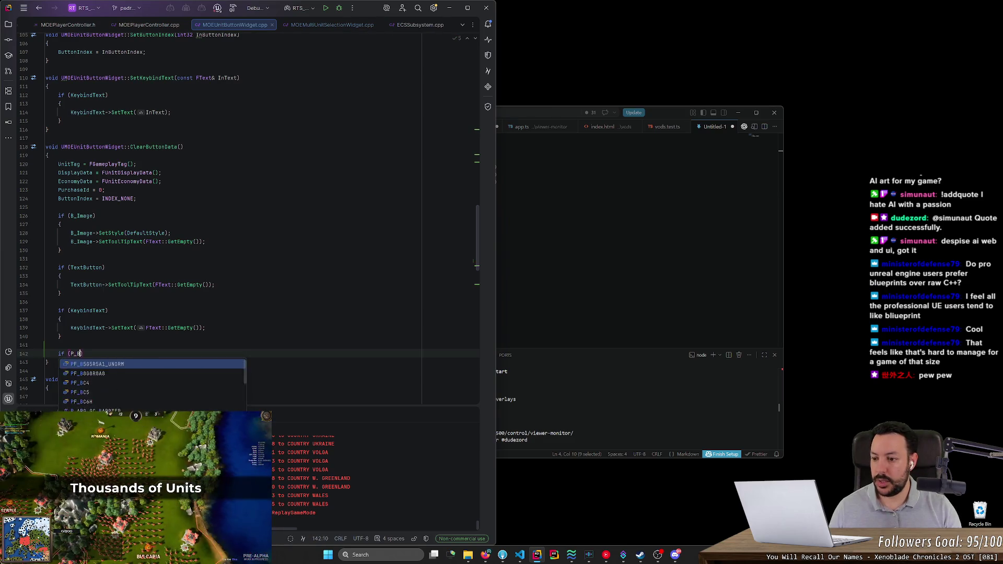
key("Return")
type(")")
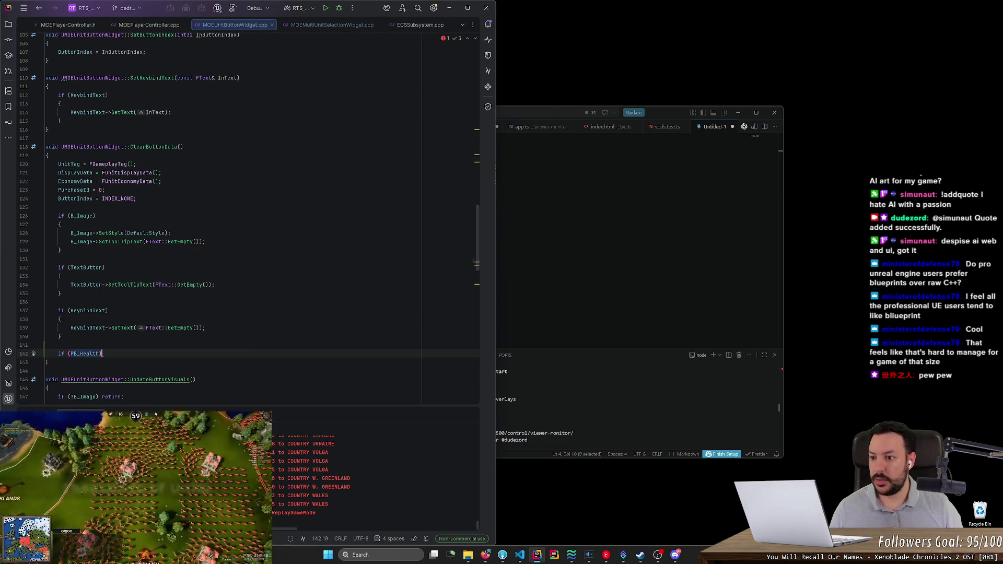
key("Return")
type("{")
key("Return")
type("PB_HE")
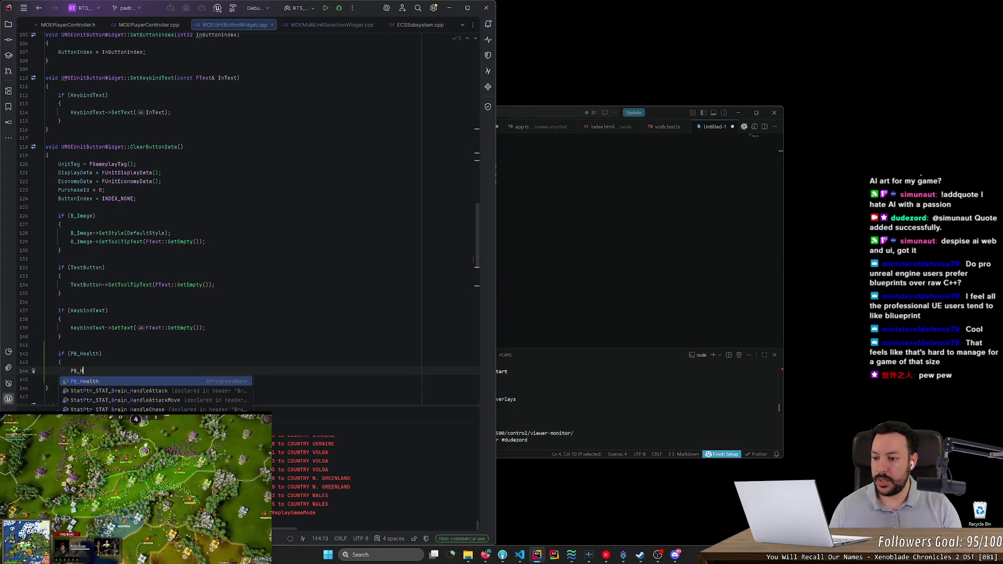
key("Return")
Step: Inside the block, call PB_Health->SetVisibility(ESlateVisibility::Collapsed)
type(".")
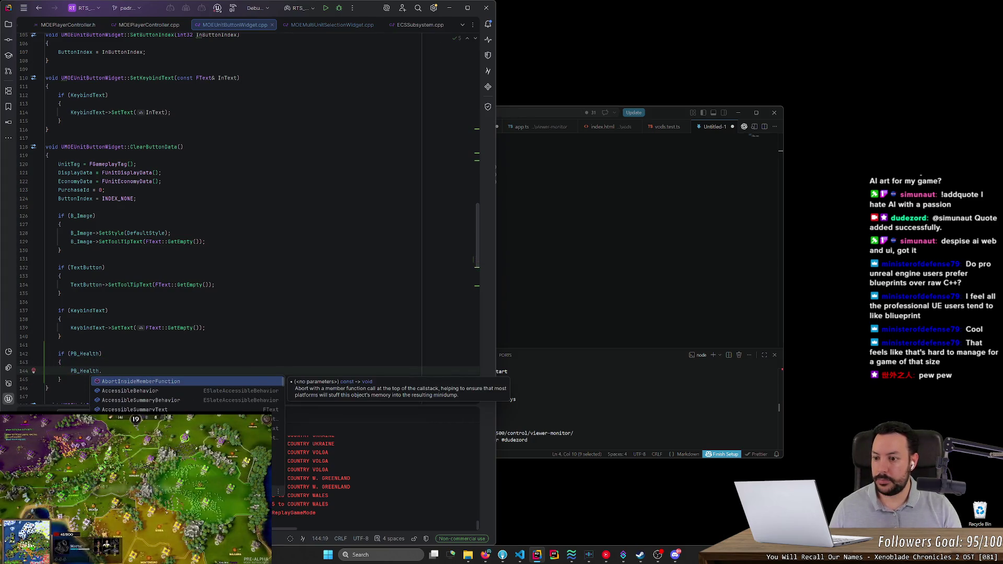
type("SetBi")
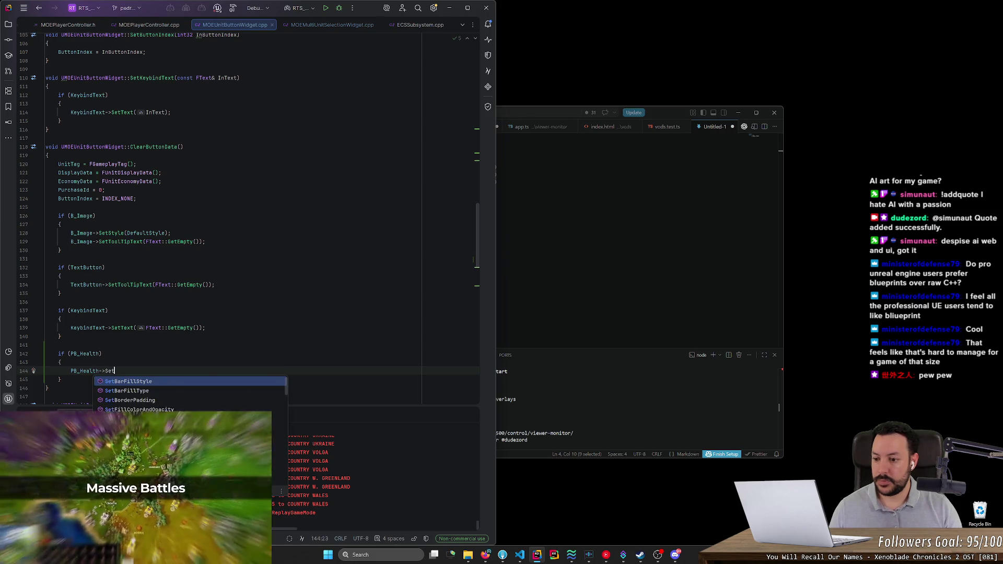
key("ctrl+BackSpace")
type("SetVis")
key("Return")
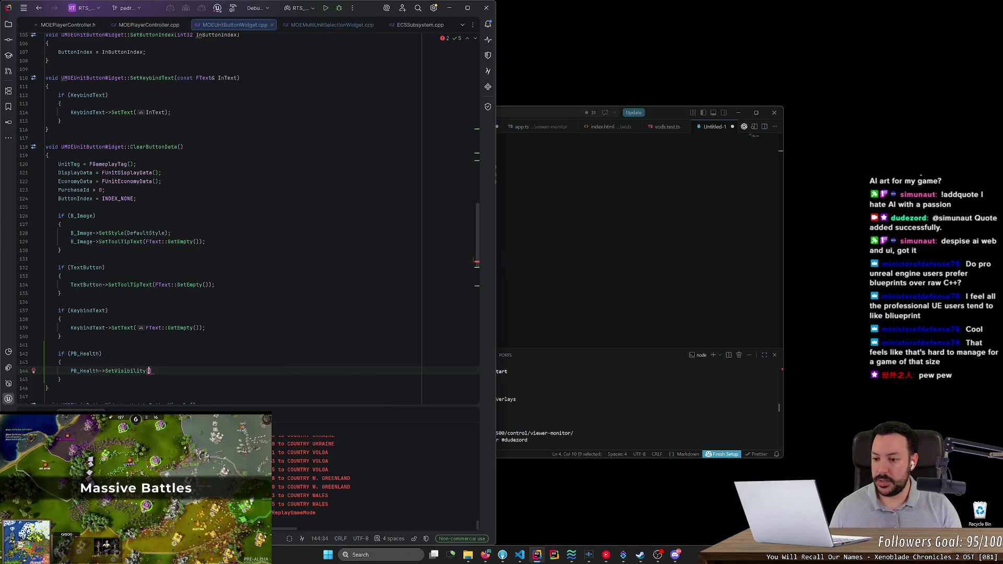
type("V")
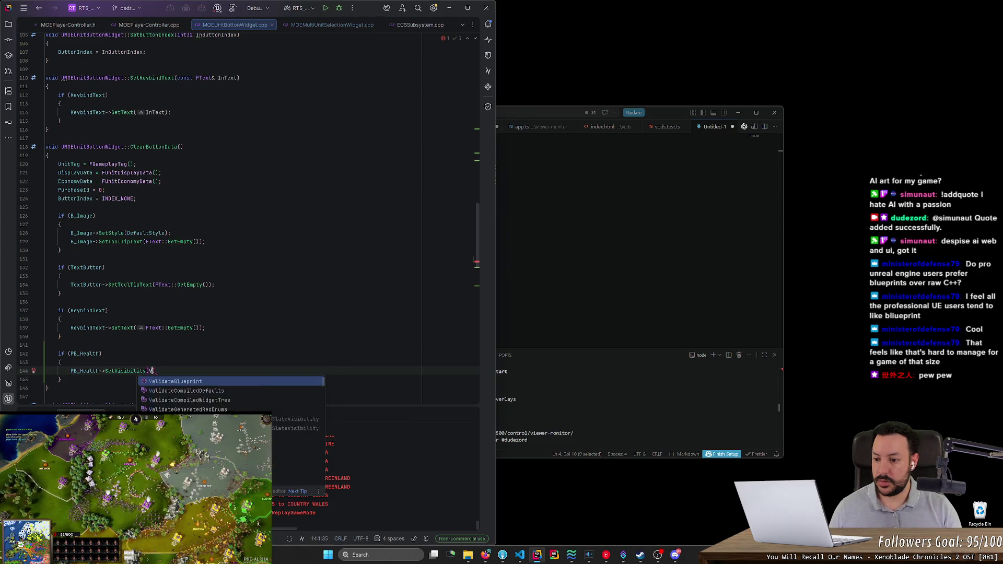
type("isibility::Collapsed")
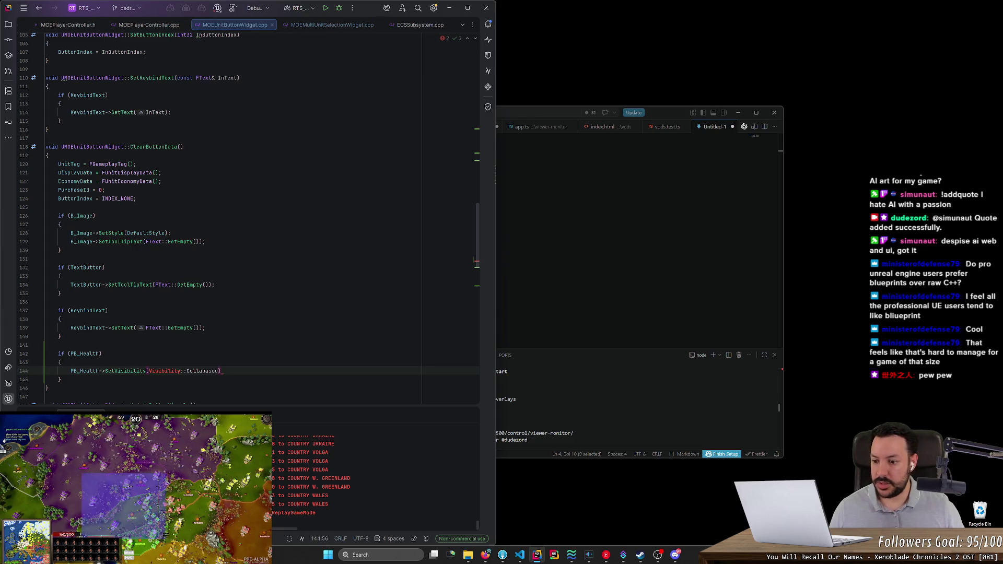
type(")")
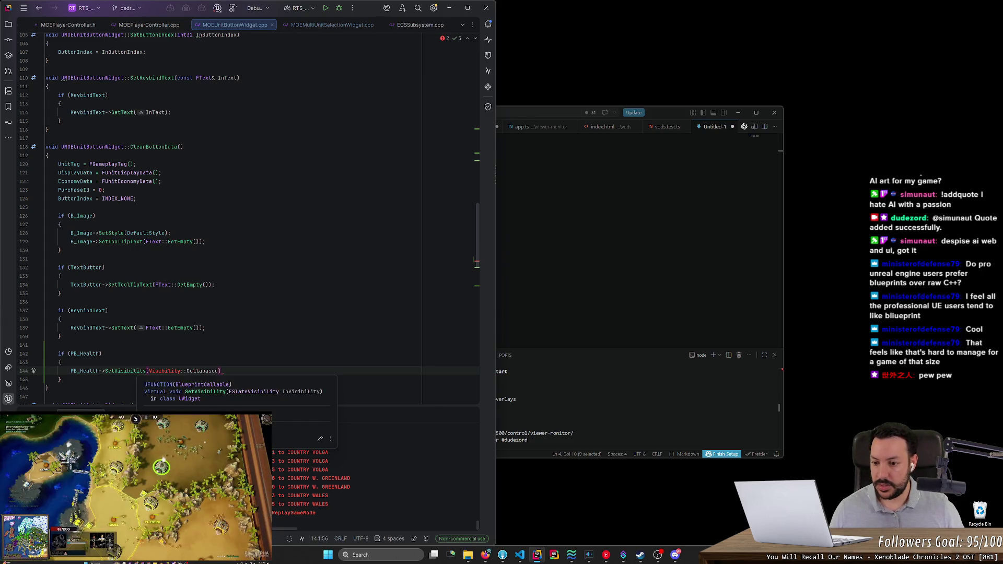
double_click(164, 371)
type("E")
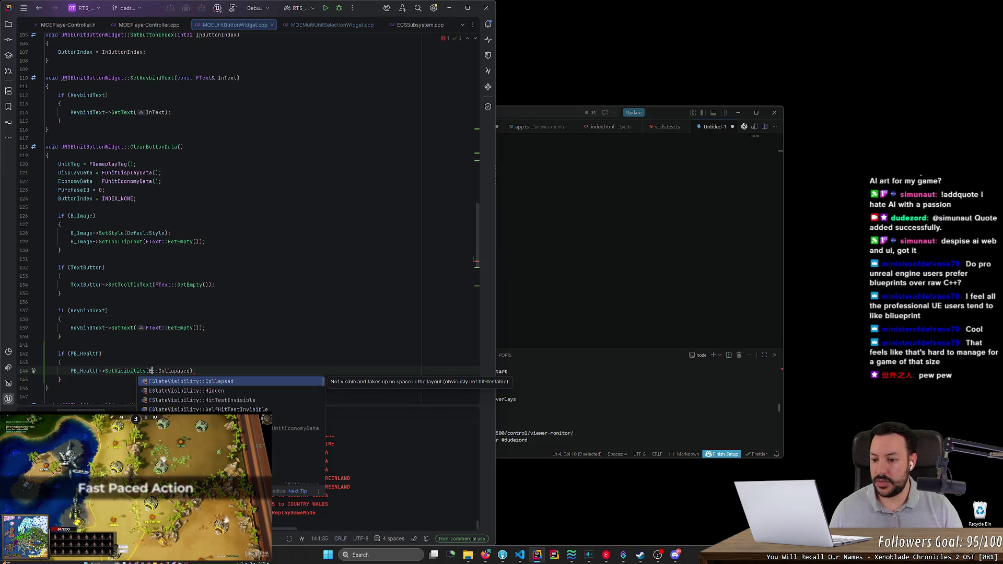
key("Return")
key("ctrl+shift+Right")
key("ctrl+shift+Right")
key("BackSpace")
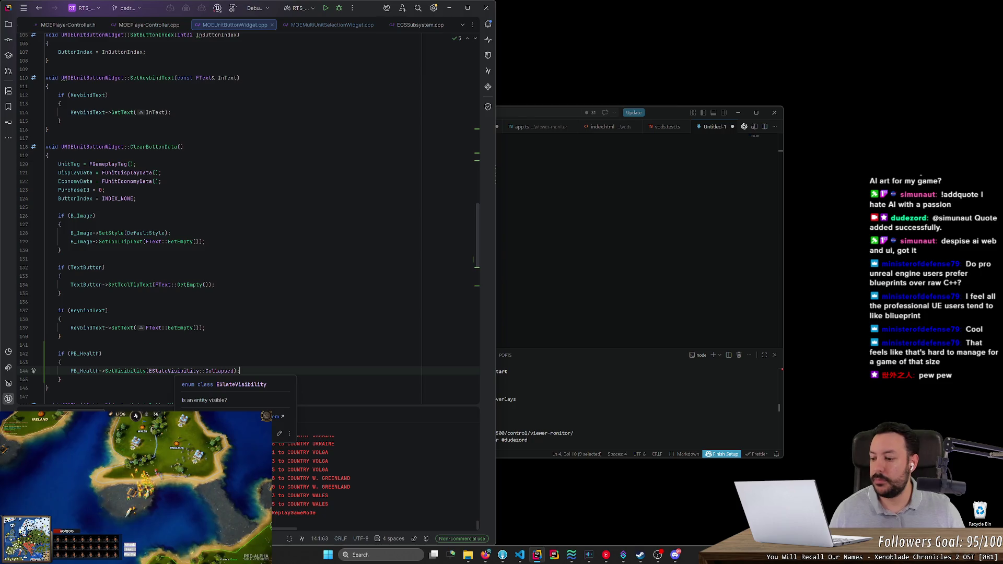
Step: Move below the finished ClearButtonData block and switch to Firefox
scroll(235, 219, "down", 1)
key("Down")
scroll(235, 219, "down", 3)
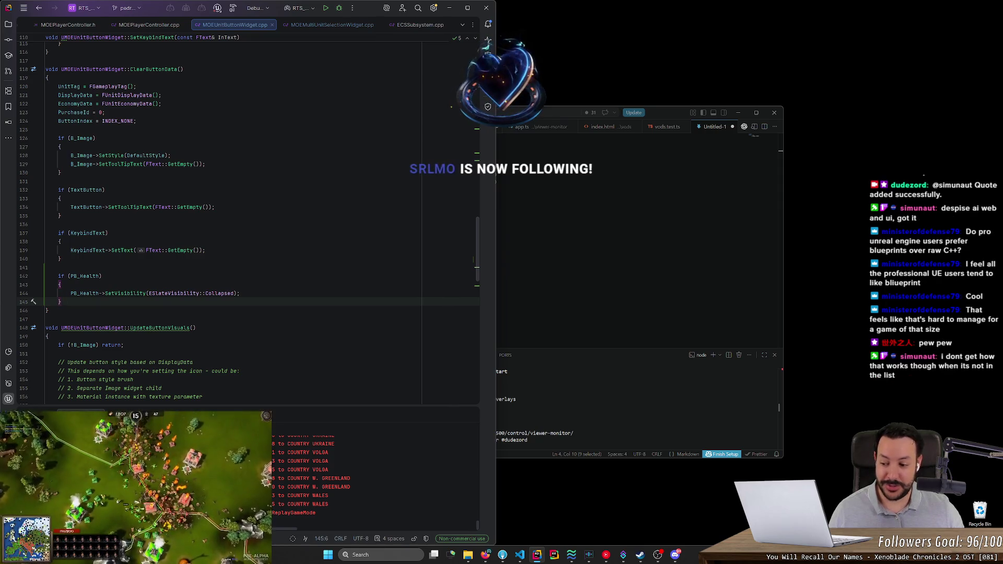
left_click(46, 319)
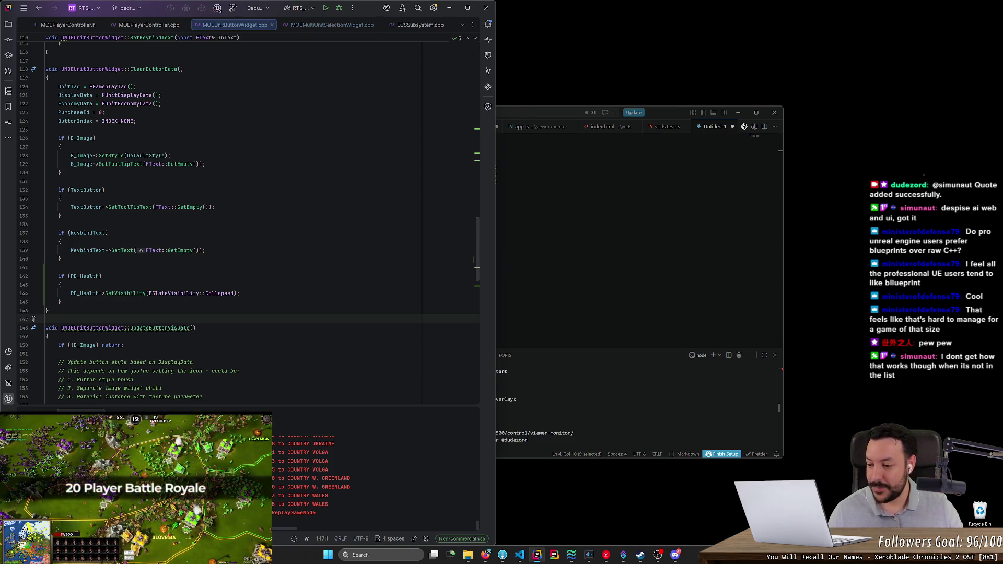
left_click(485, 555)
Step: Search Google for 'automod twitch' and open the Twitch Help article How to Use AutoMod
key("ctrl+t")
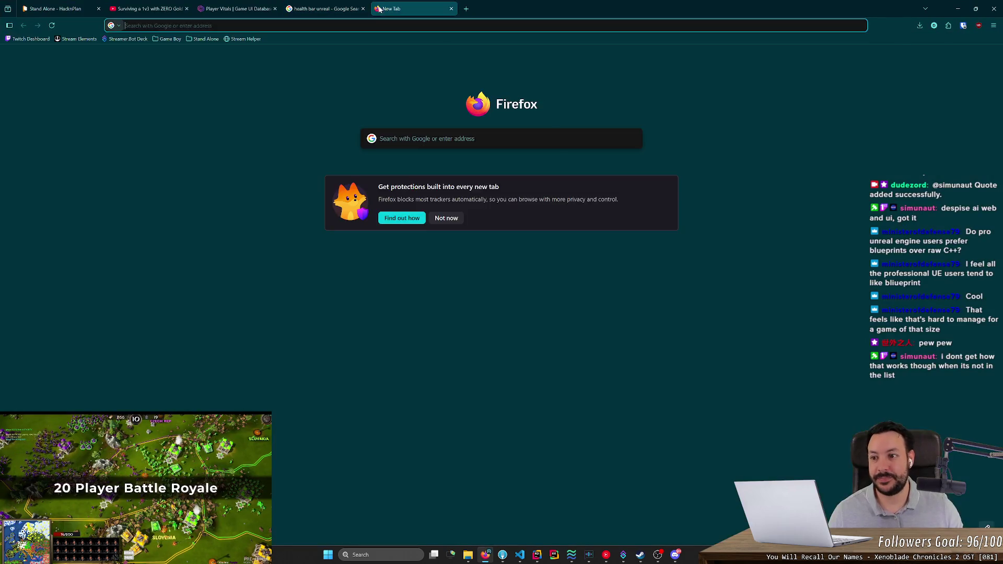
type("automod")
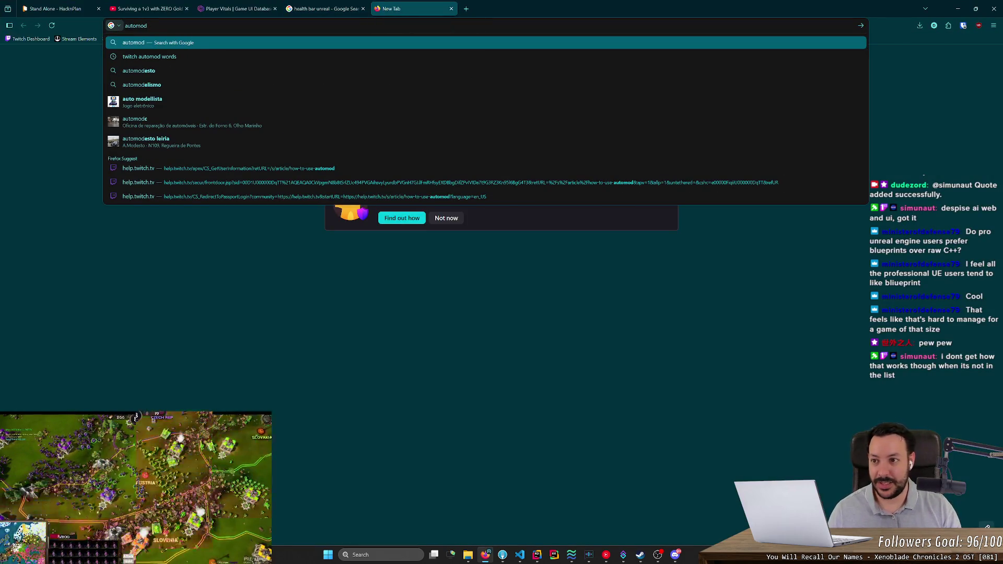
type(" twitch")
key("Return")
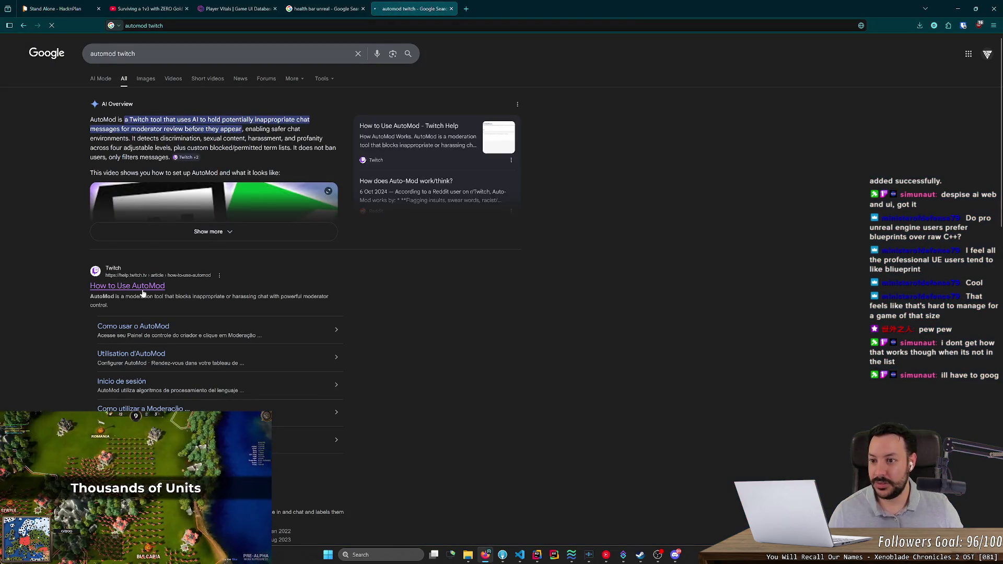
left_click(142, 292)
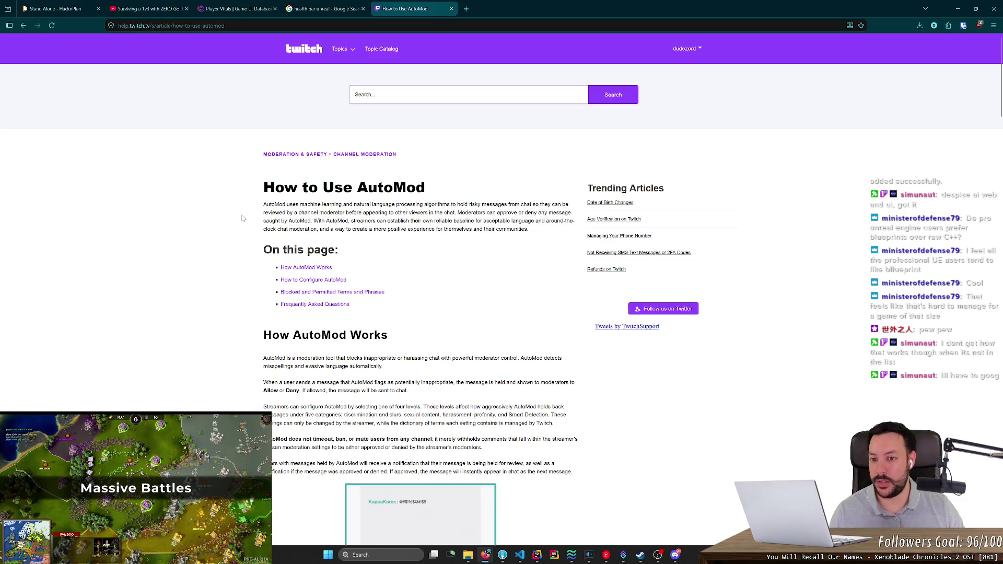
Step: Read through the AutoMod help article and its detection levels
scroll(222, 220, "down", 5)
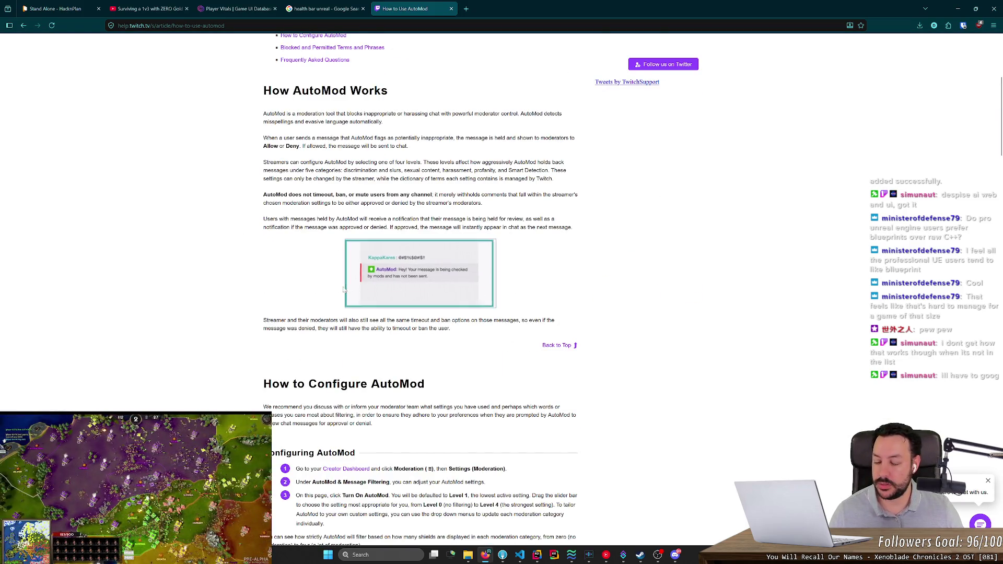
scroll(323, 297, "down", 1)
scroll(323, 297, "down", 1)
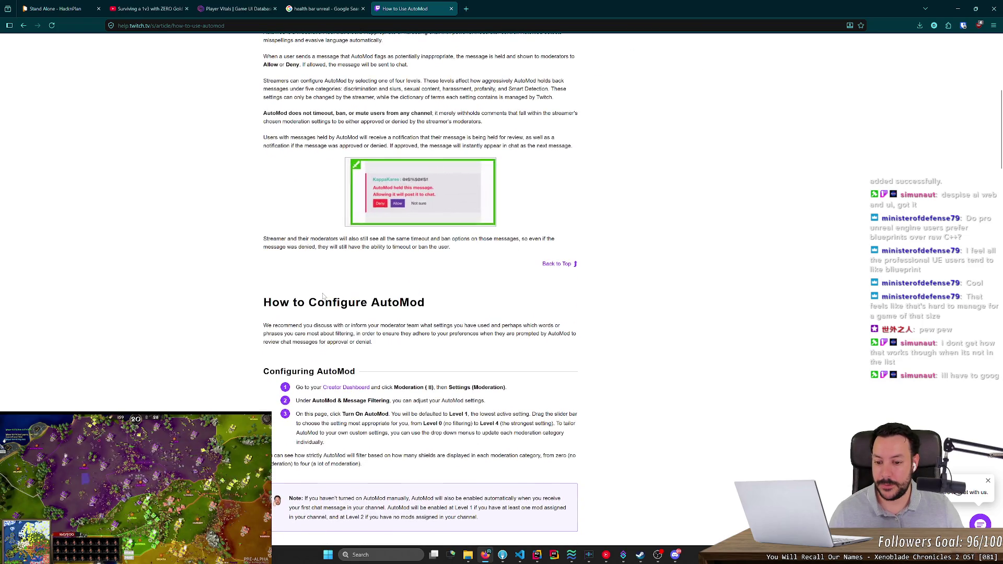
scroll(380, 385, "down", 4)
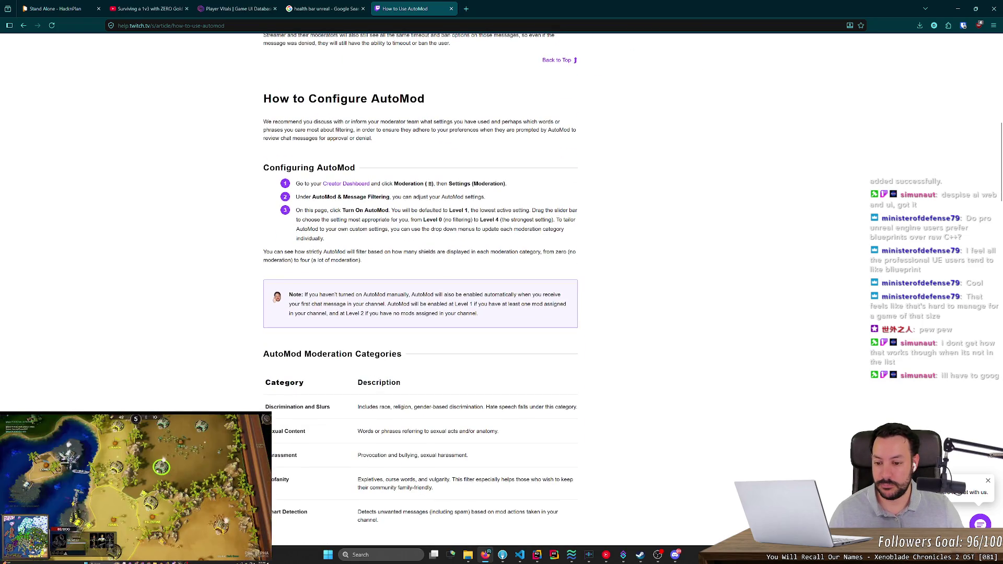
scroll(376, 381, "down", 3)
scroll(365, 373, "down", 3)
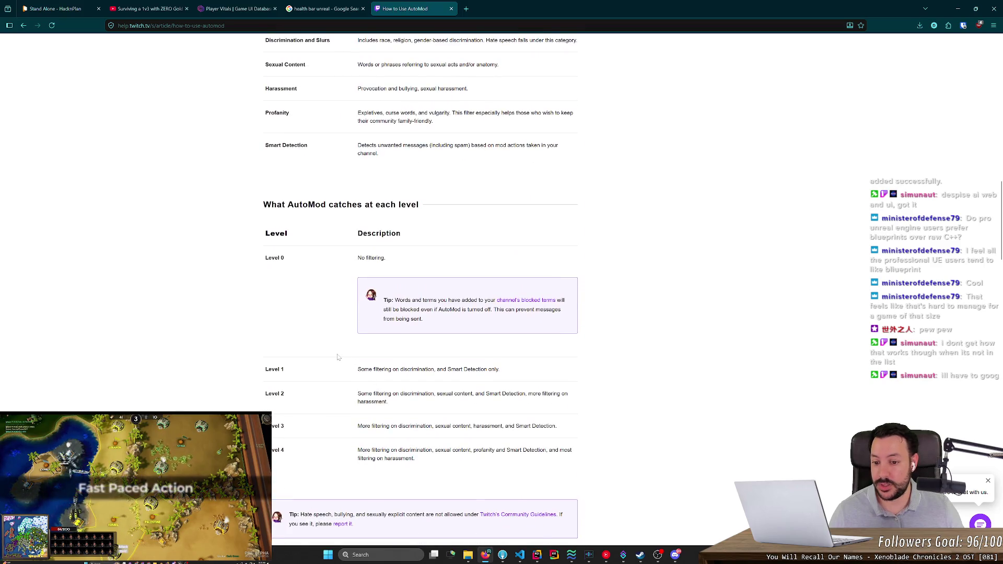
scroll(320, 362, "down", 2)
double_click(475, 287)
scroll(455, 337, "down", 2)
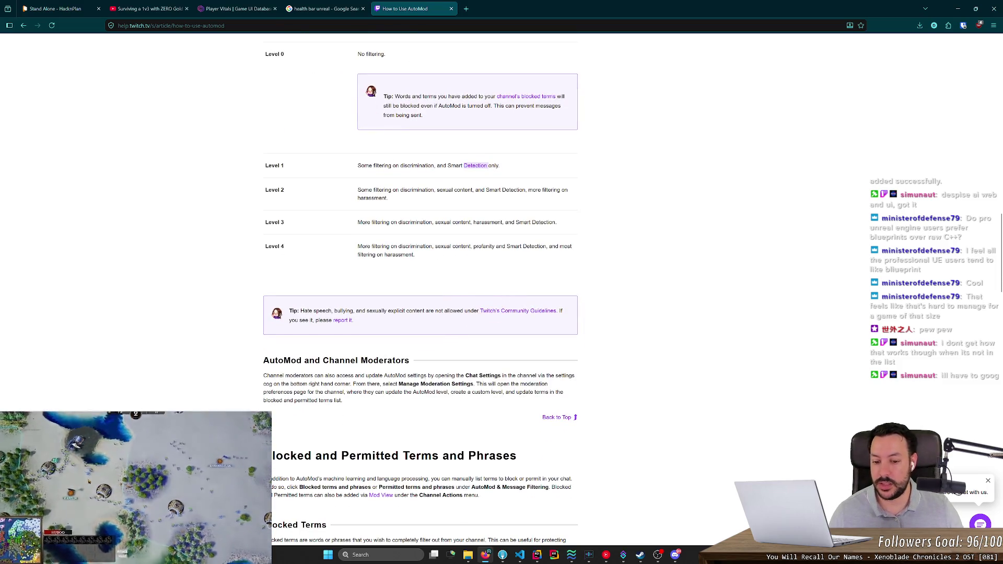
scroll(251, 327, "down", 3)
scroll(251, 327, "down", 6)
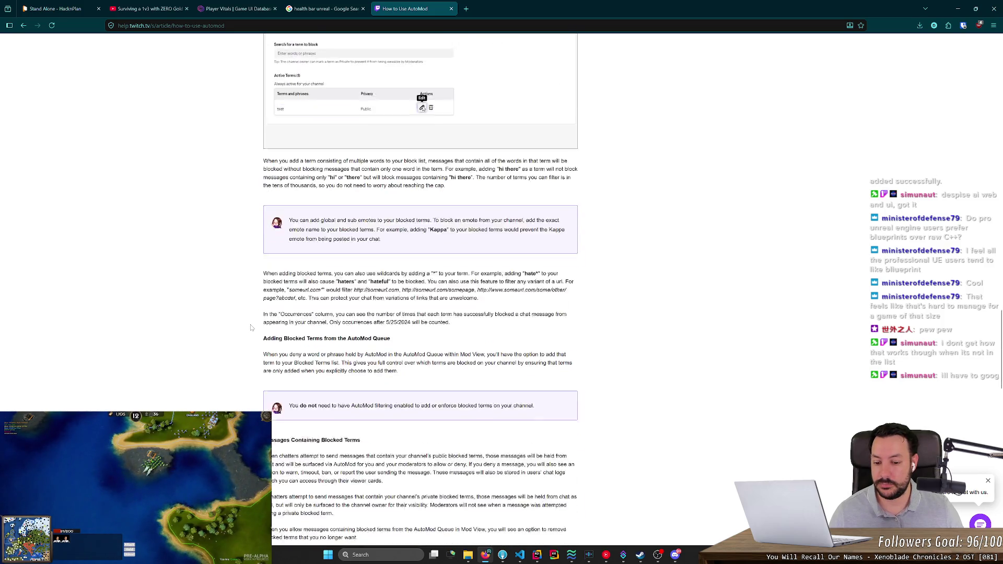
scroll(251, 327, "down", 5)
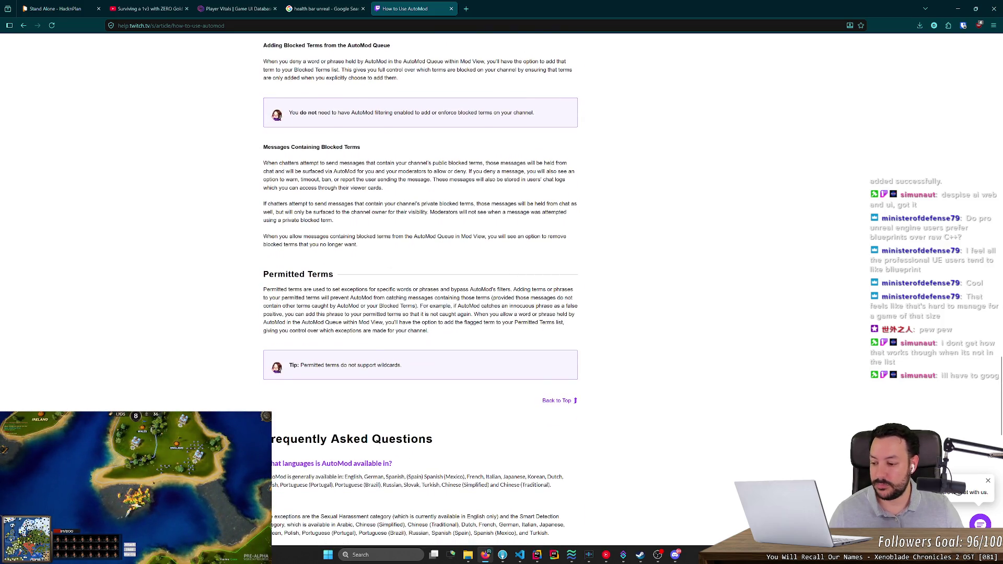
scroll(282, 280, "down", 4)
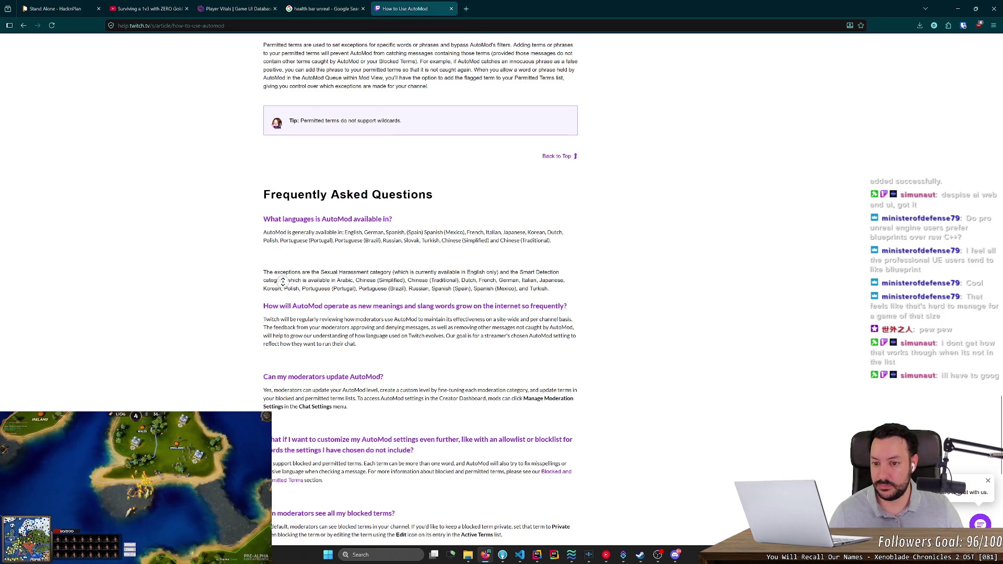
scroll(283, 281, "down", 2)
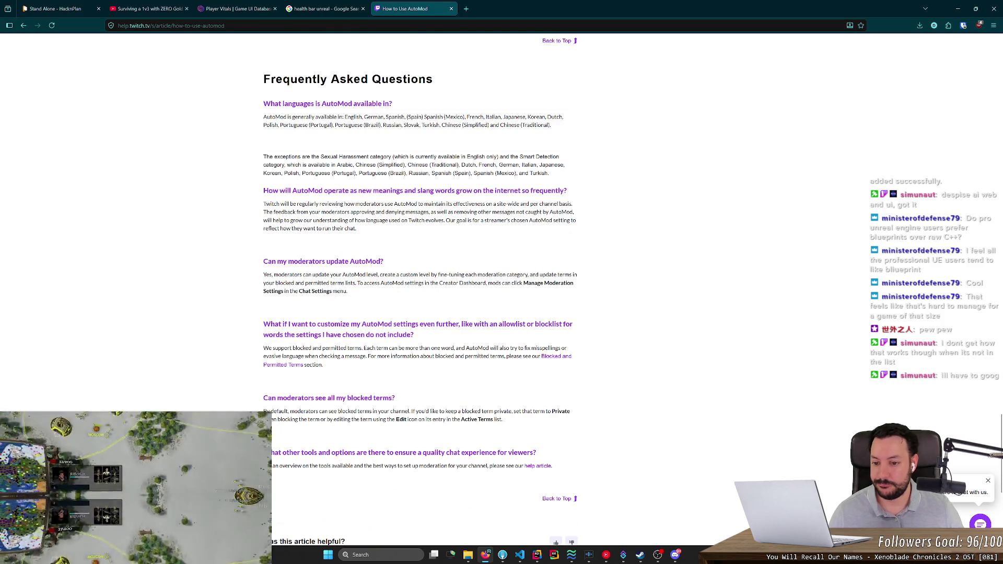
scroll(273, 320, "down", 3)
scroll(276, 323, "up", 15)
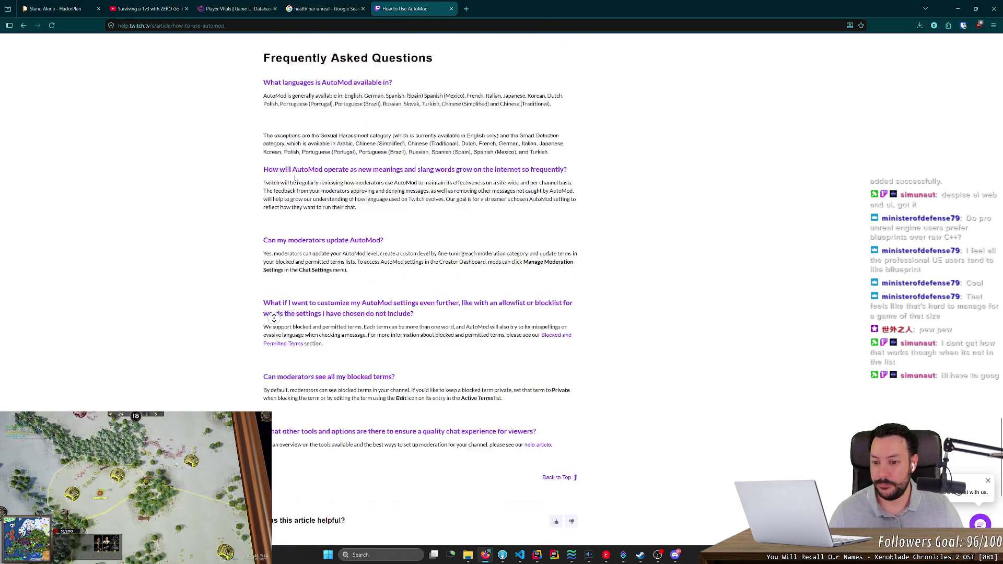
Step: Close the AutoMod, health bar search and Player Vitals tabs, then minimize Firefox
middle_click(434, 3)
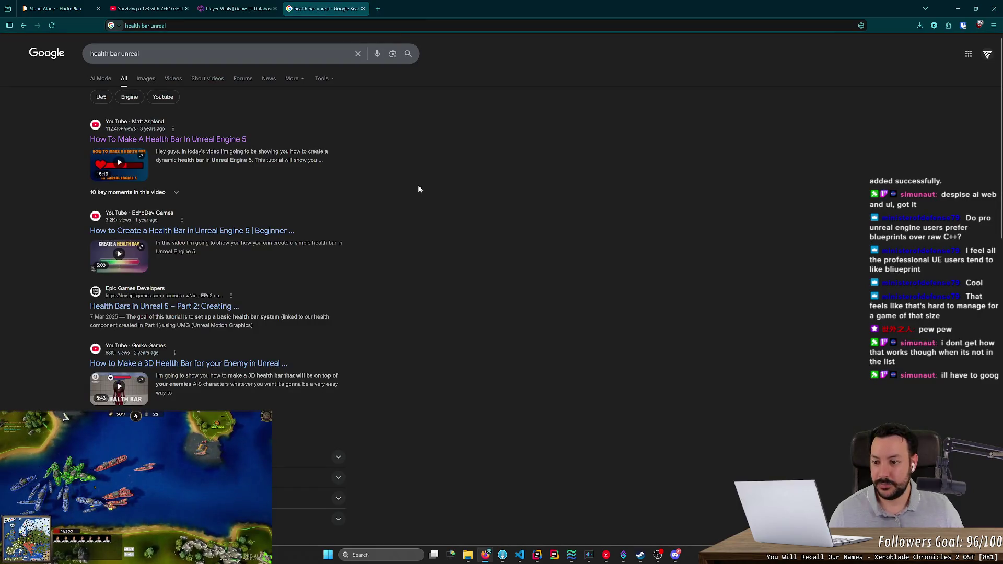
middle_click(354, 4)
key("ctrl+w")
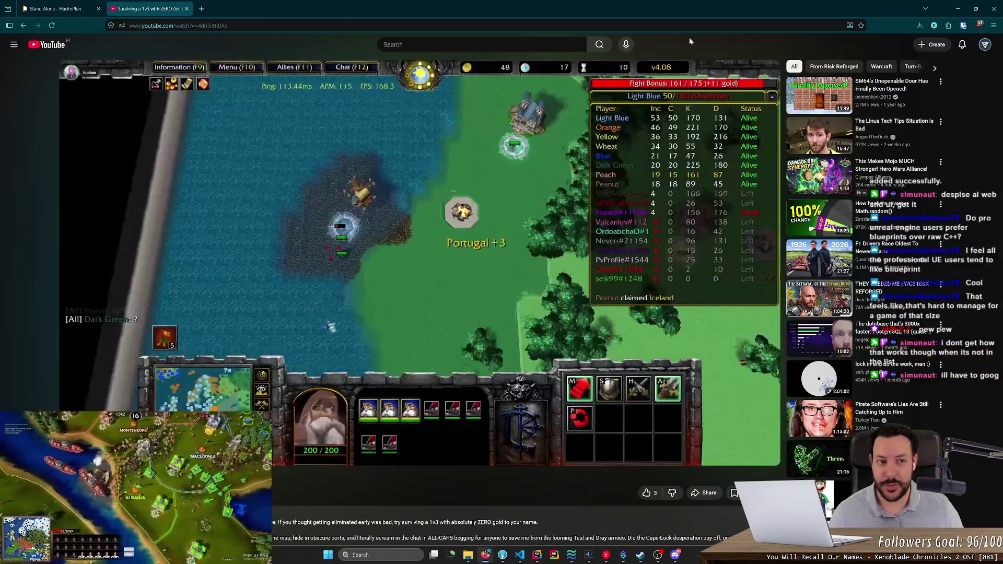
left_click(957, 8)
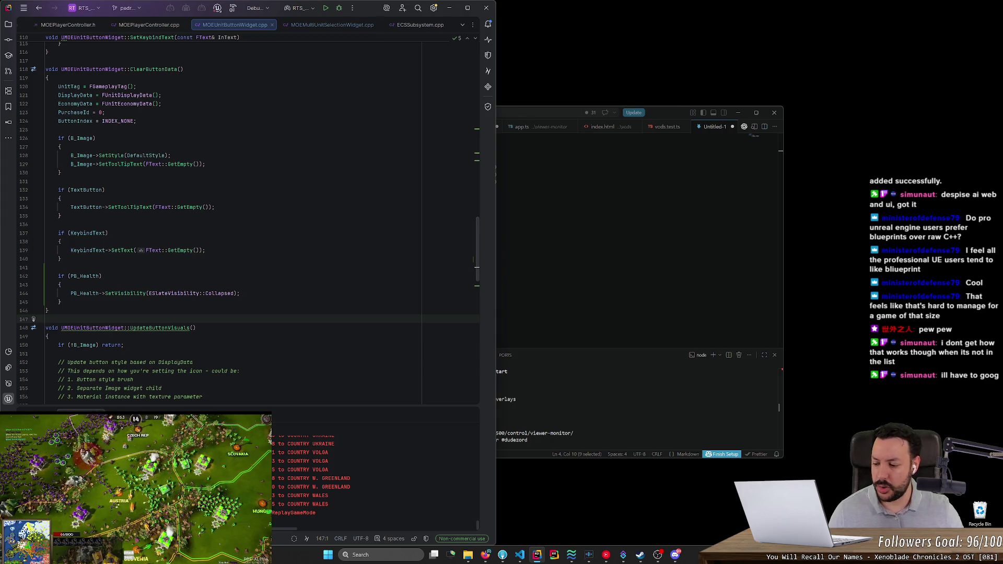
scroll(476, 273, "down", 4)
scroll(477, 254, "up", 5)
scroll(478, 252, "up", 2)
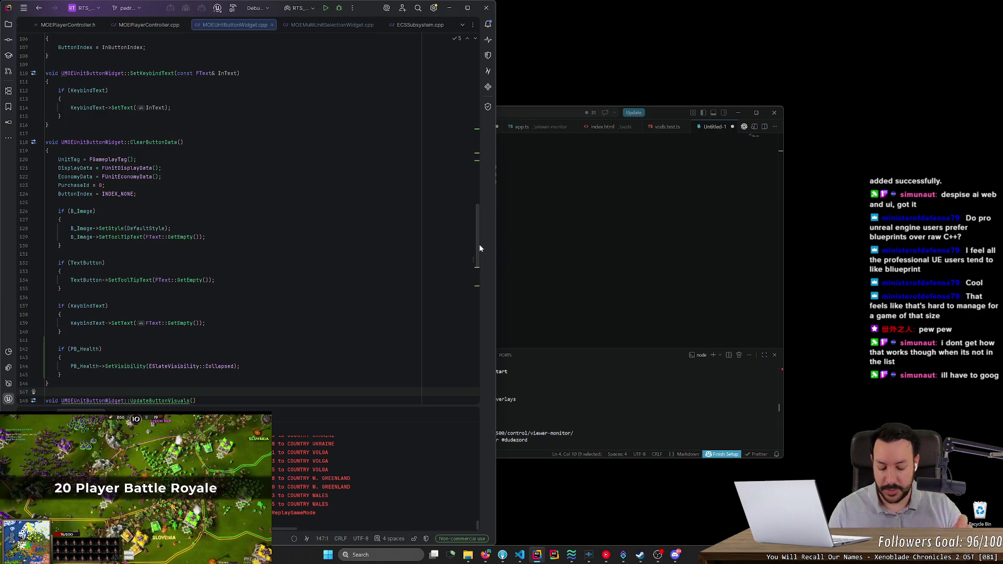
key("XF86AudioLowerVolume")
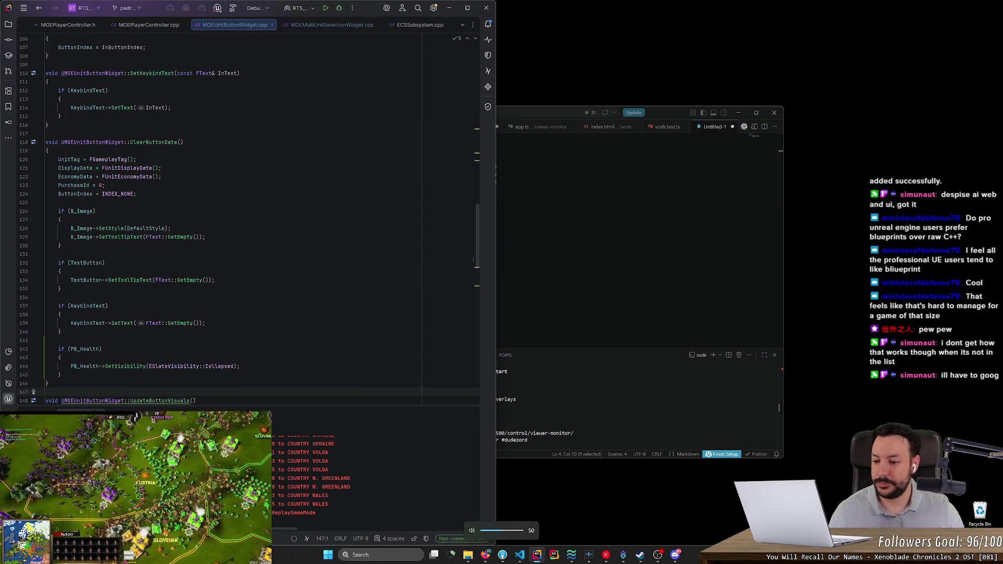
scroll(479, 244, "down", 4)
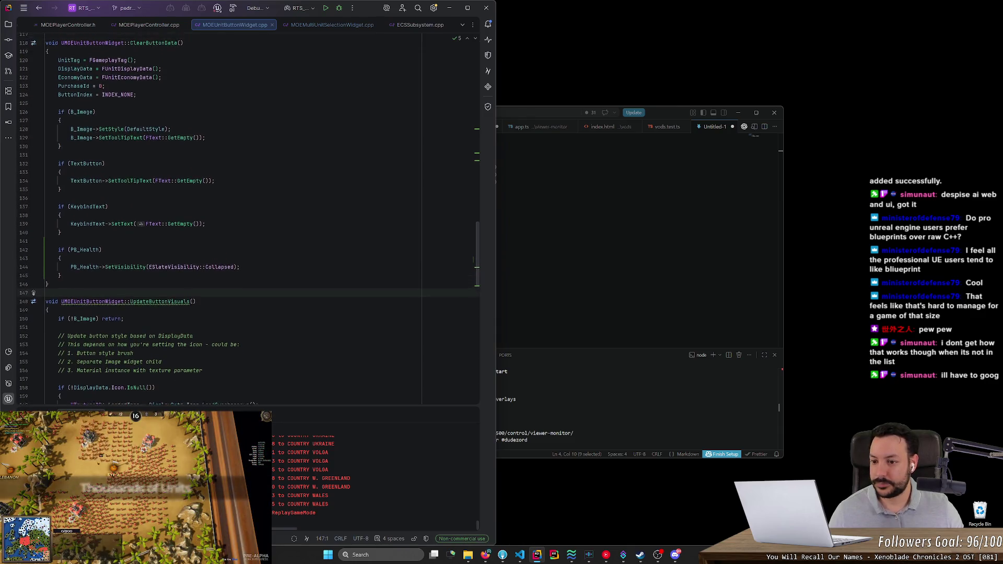
scroll(61, 296, "up", 1)
left_click(60, 297)
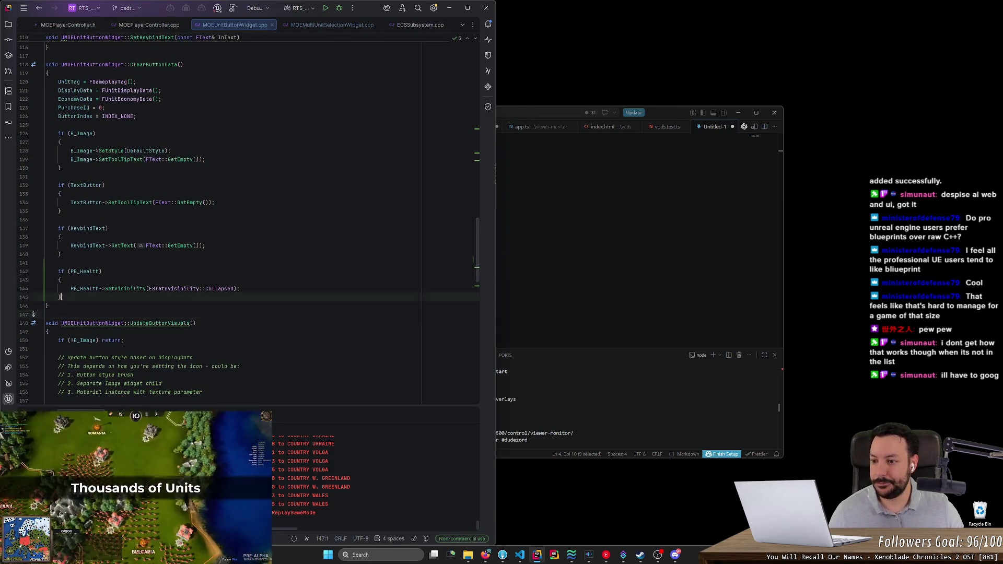
key("ctrl+w")
key("ctrl+w")
scroll(198, 351, "up", 3)
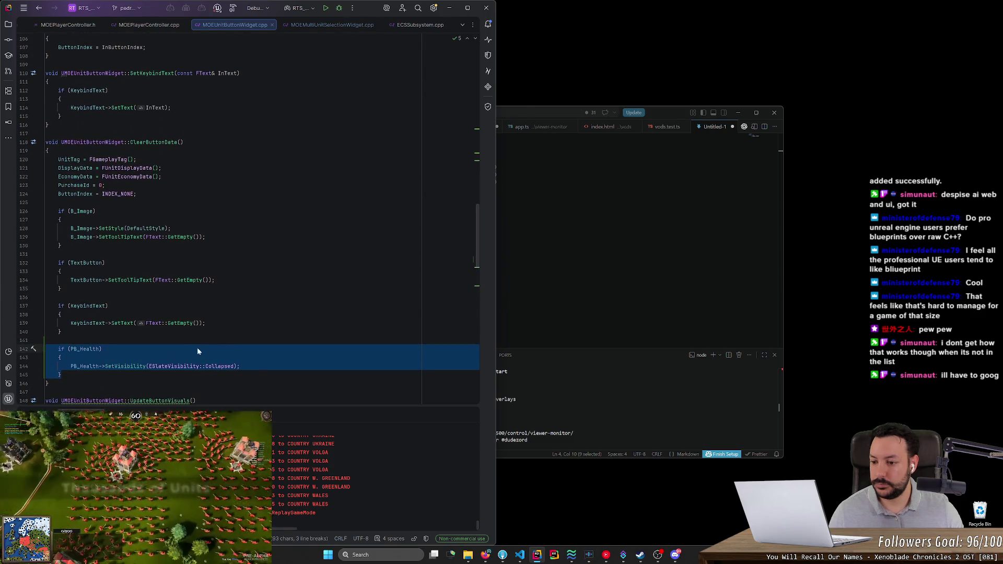
left_click(86, 366)
key("ctrl+b")
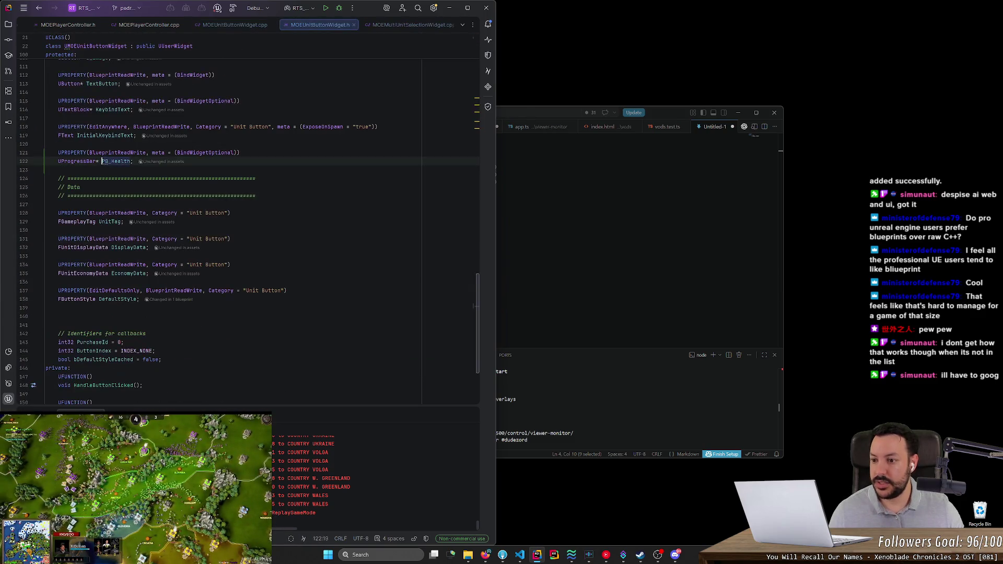
scroll(121, 369, "up", 6)
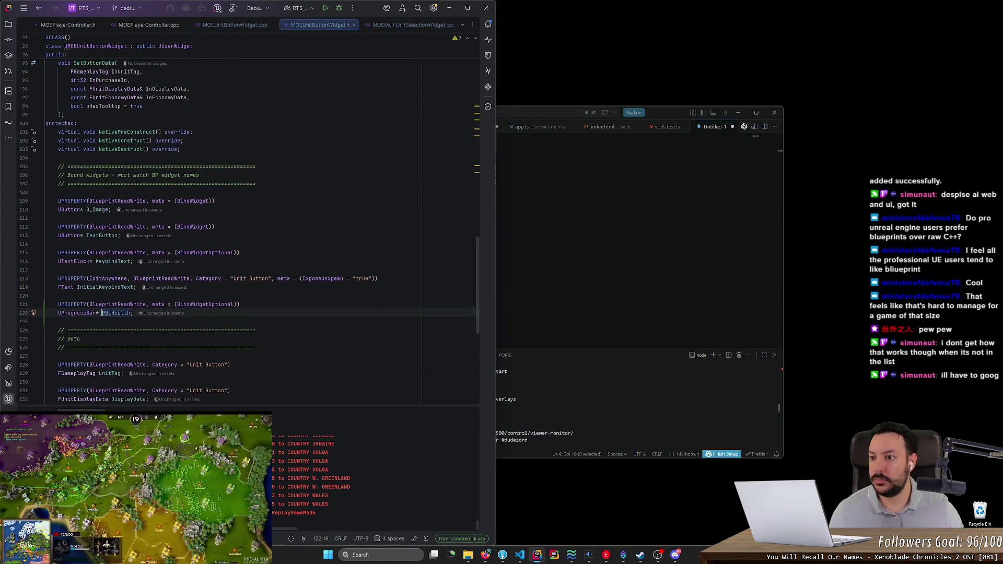
key("ctrl+alt+Left")
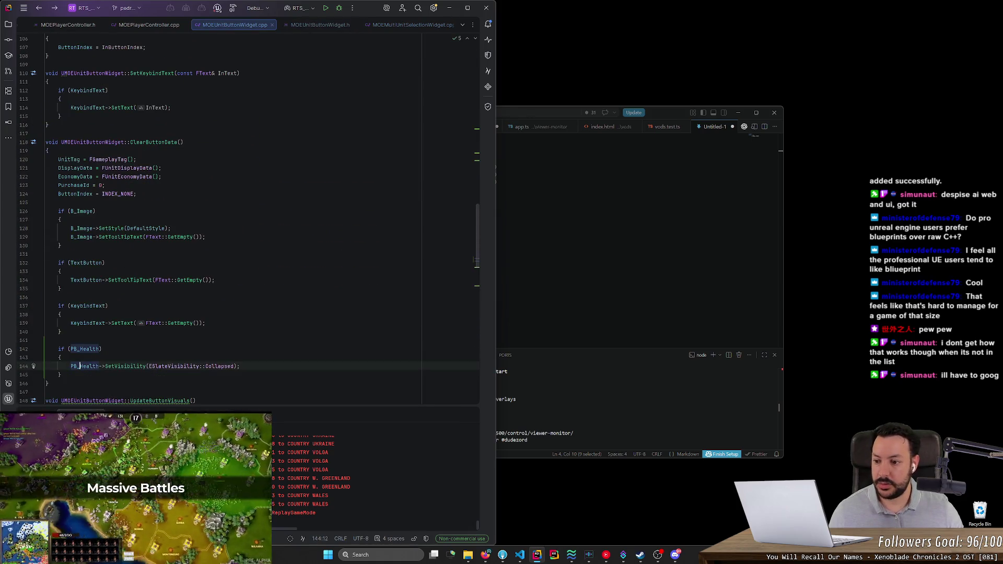
Step: Return to the ShowHealthProgressBar call and generate its member declaration in the header
key("ctrl+alt+Left")
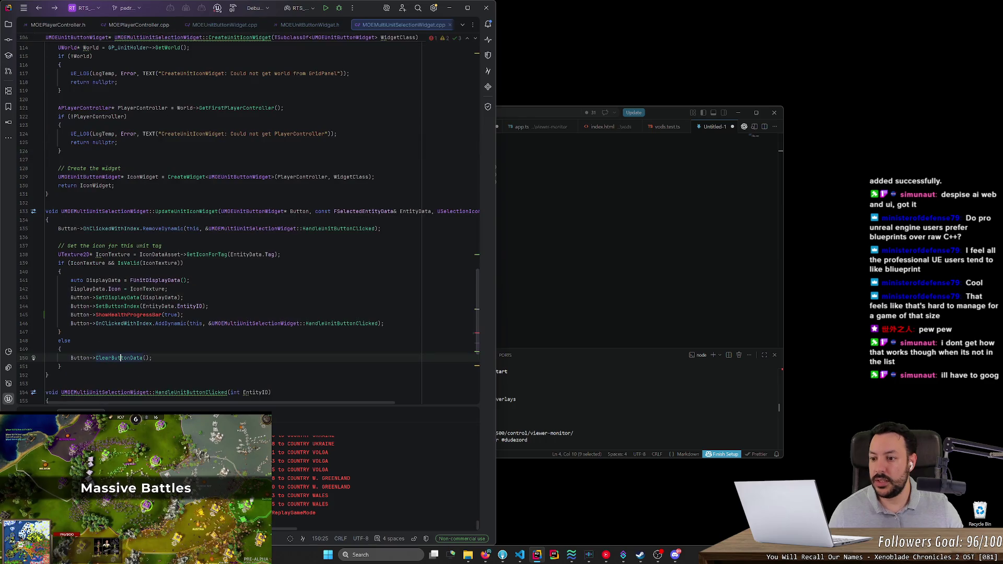
key("ctrl+alt+Left")
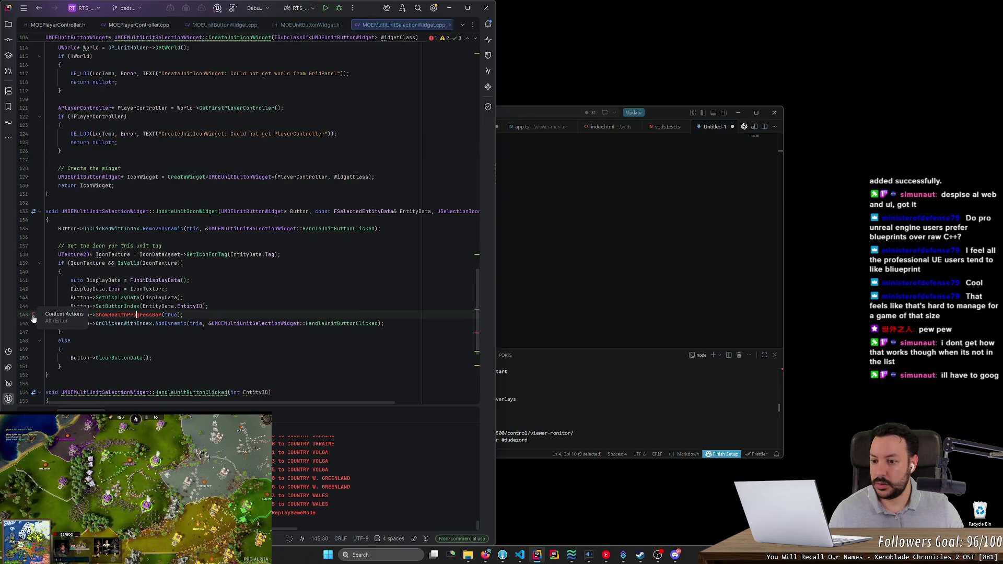
left_click(33, 315)
left_click(88, 328)
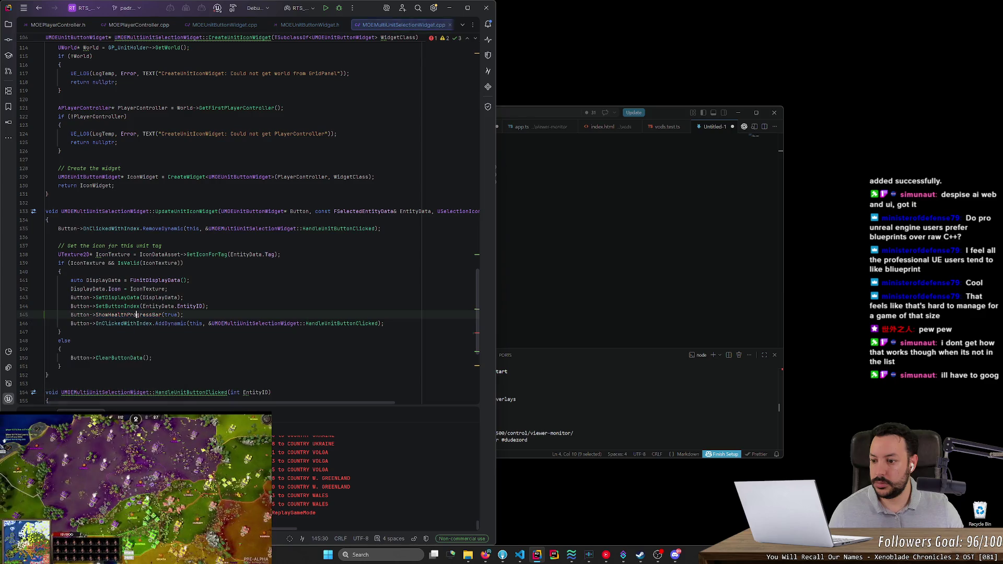
key("Escape")
key("ctrl+alt+Return")
Step: Rename the parameter to visible and generate the ShowHealthProgressBar definition in the .cpp
double_click(167, 187)
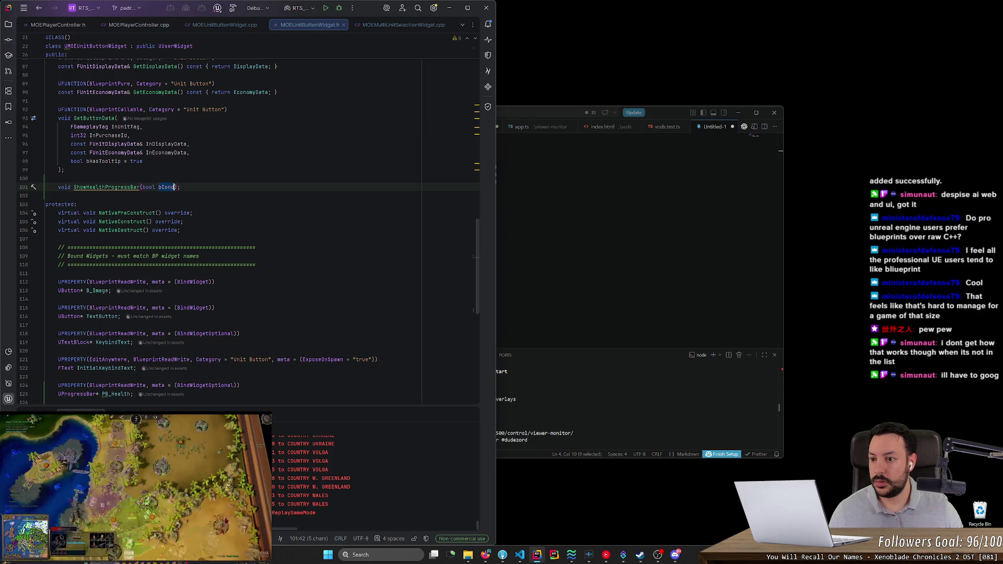
type("visible")
key("Escape")
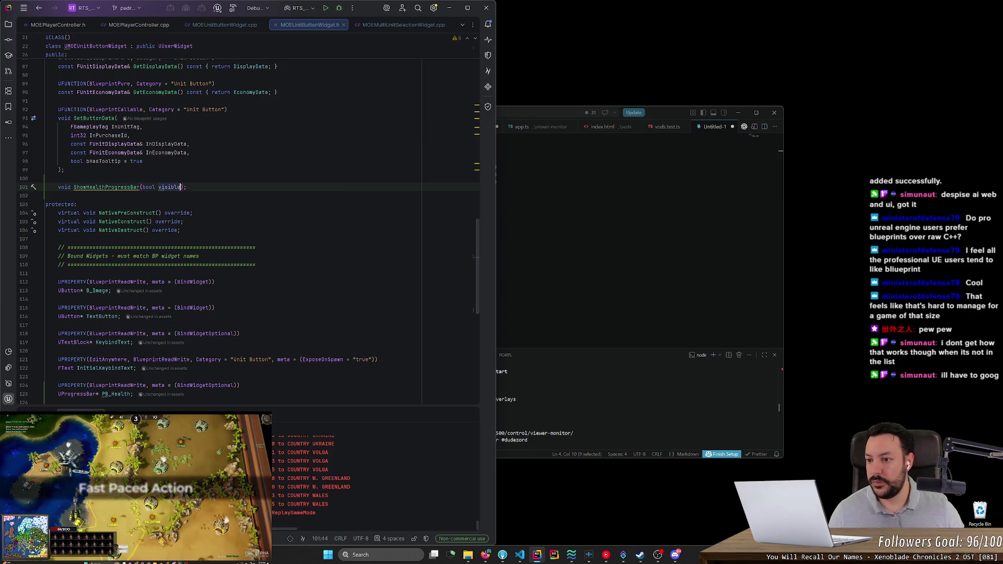
left_click(89, 187)
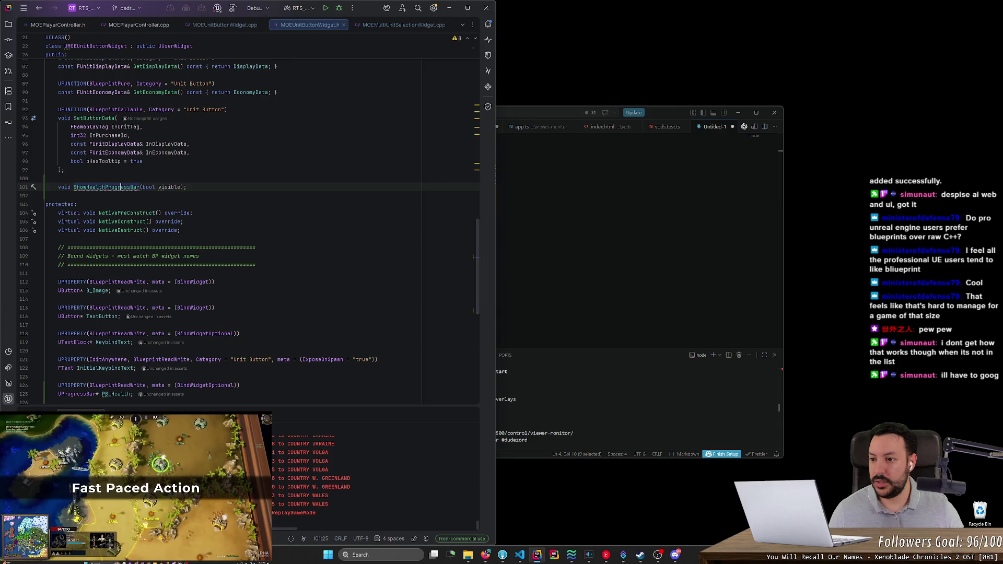
left_click(36, 189)
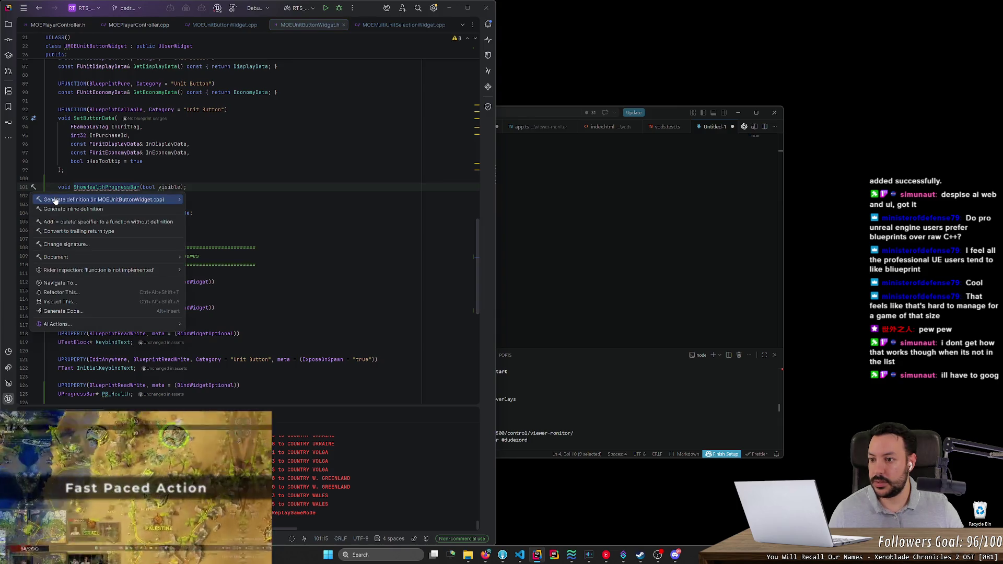
left_click(55, 200)
Step: Add an if (PB_Health) block calling PB_Health->SetVisibility in the function body
key("Return")
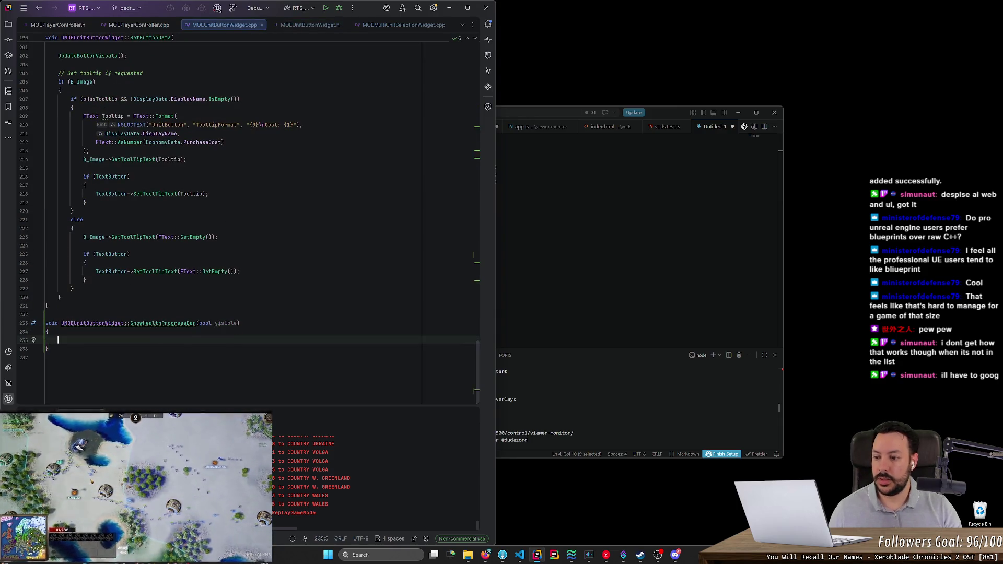
type("if (PB")
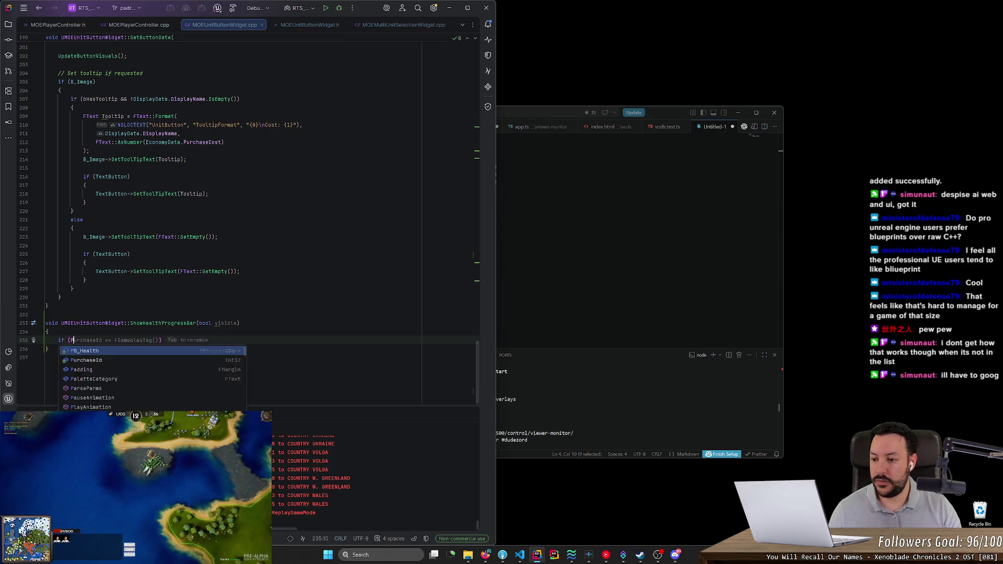
key("Tab")
type("{")
key("Return")
type("PB")
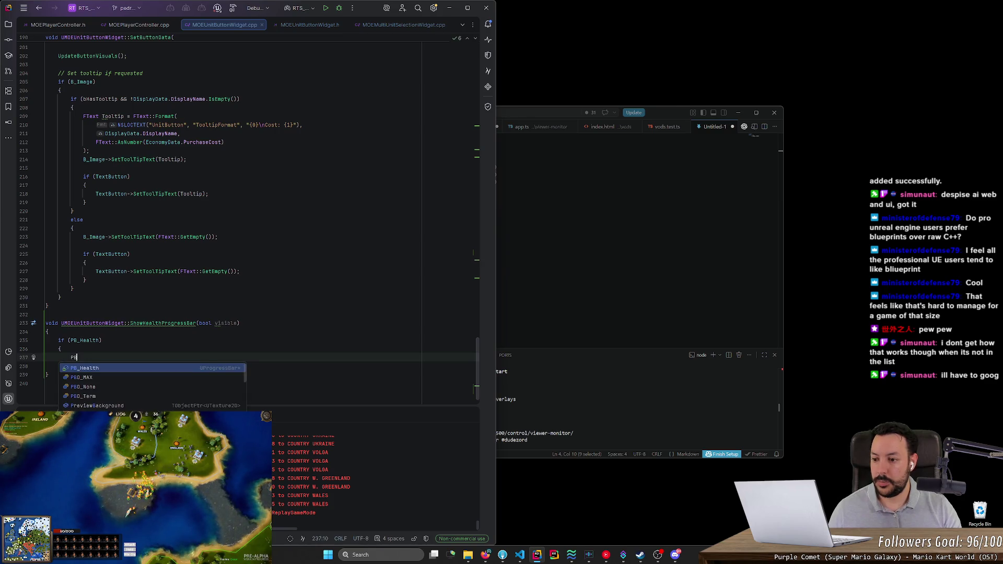
key("Tab")
Step: Make the argument visible ? ESlateVisibility::SelfHitTestInvisible, otherwise Collapsed
key("ctrl+Left")
key("ctrl+Left")
key("ctrl+Left")
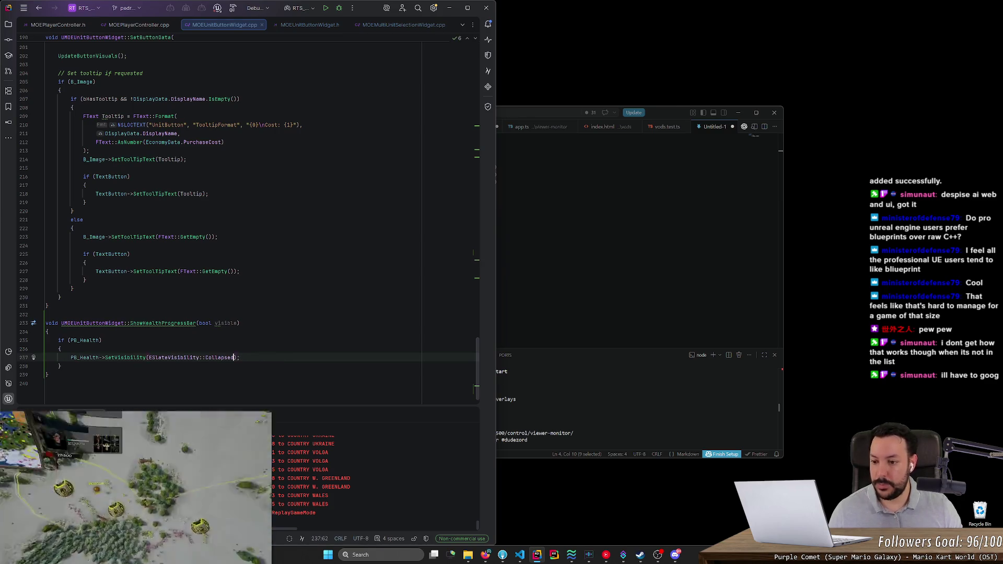
type("vi")
key("Tab")
type("? ")
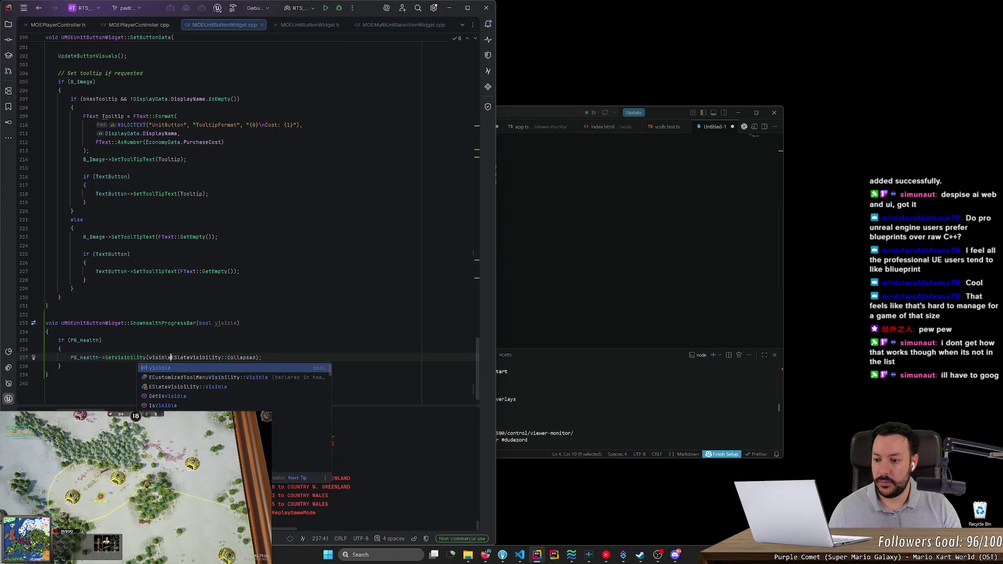
type("ES")
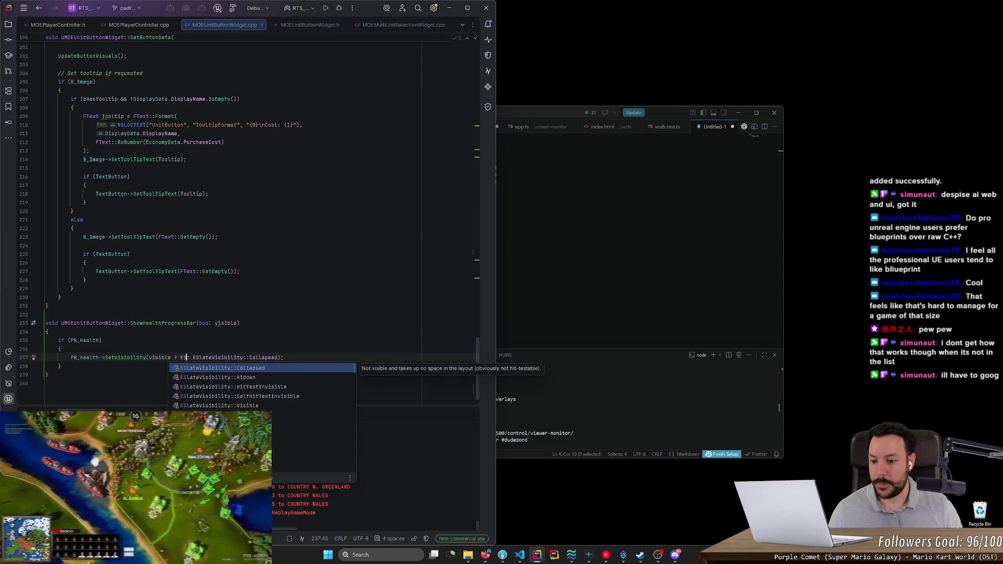
key("Down")
key("Down")
key("Down")
key("Up")
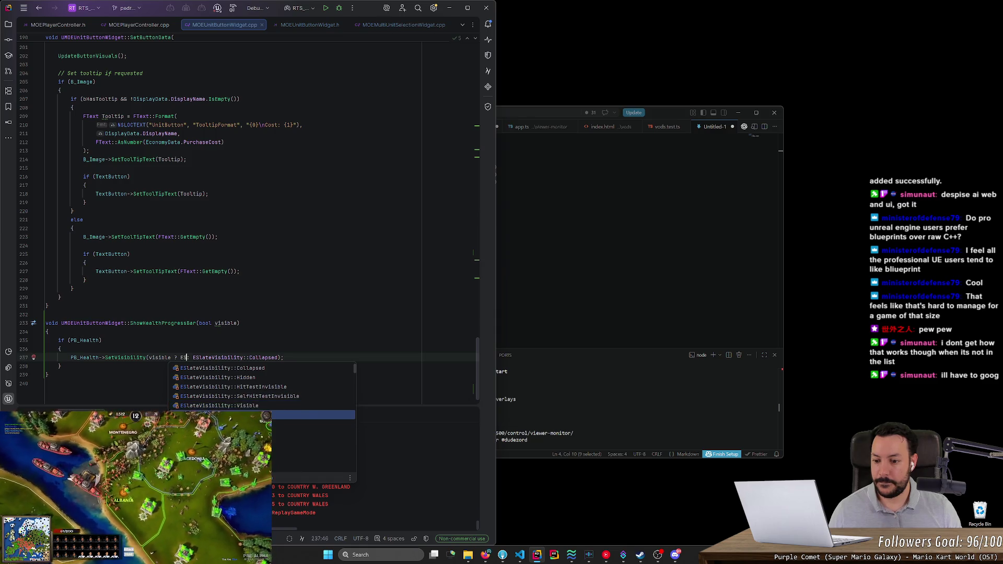
key("Return")
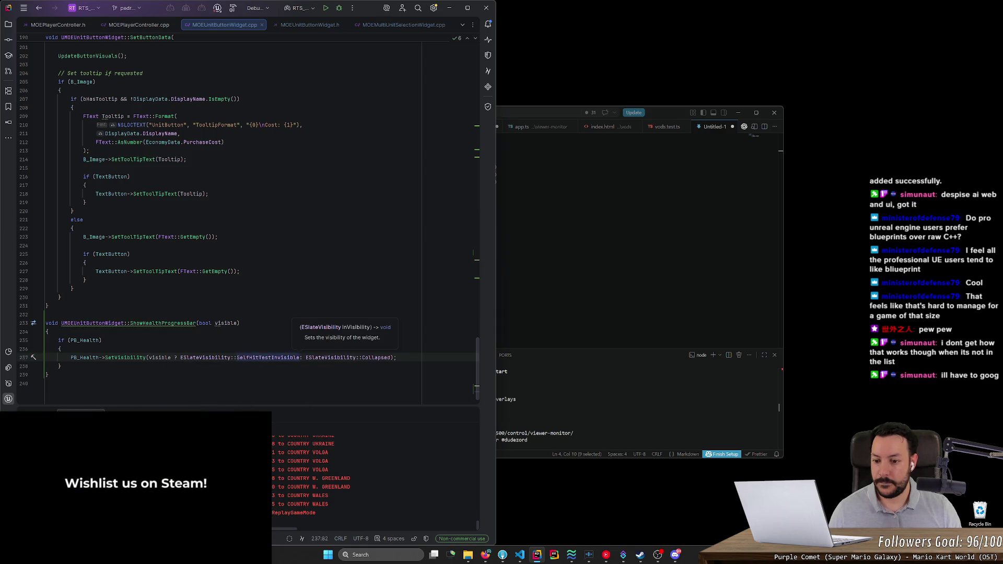
key("shift+Left")
key("shift+Left")
key("shift+Left")
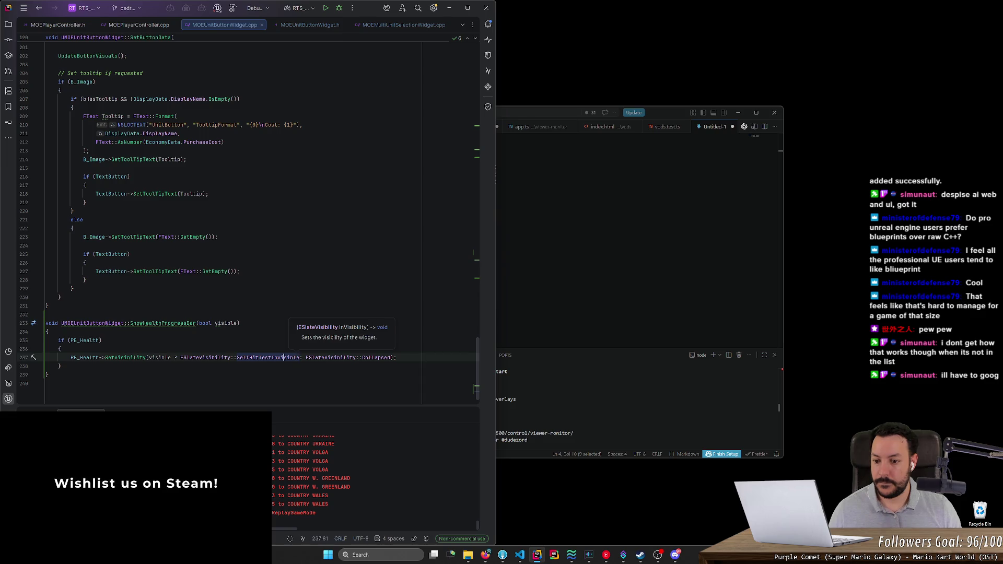
key("BackSpace")
key("BackSpace")
key("BackSpace")
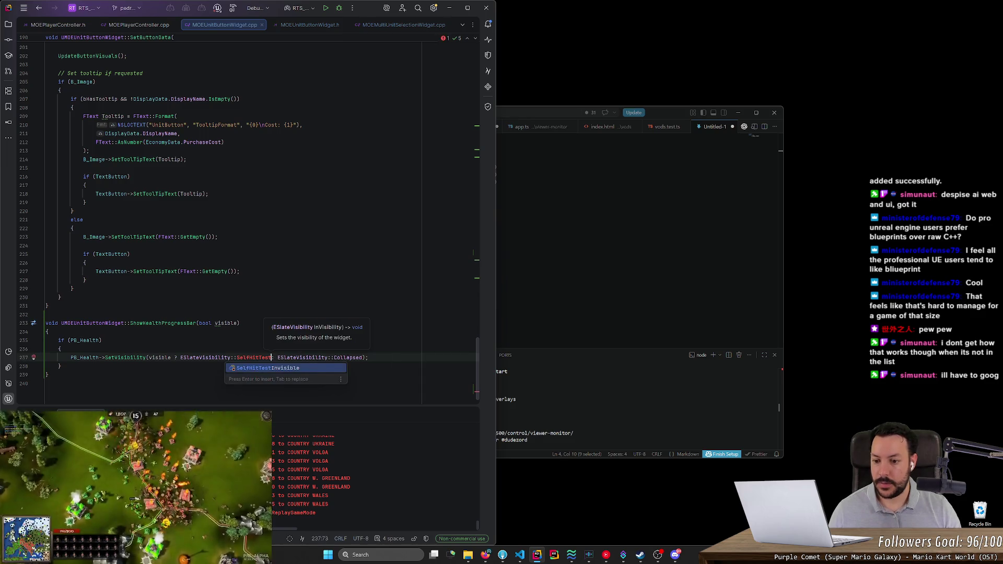
key("BackSpace")
key("BackSpace")
key("BackSpace")
type("Hi")
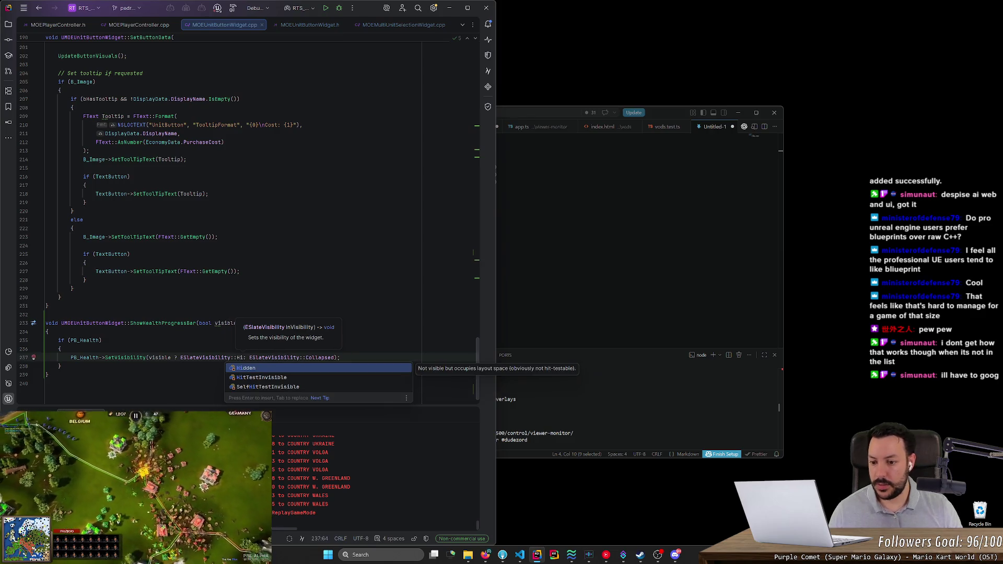
key("Down")
key("Down")
key("Return")
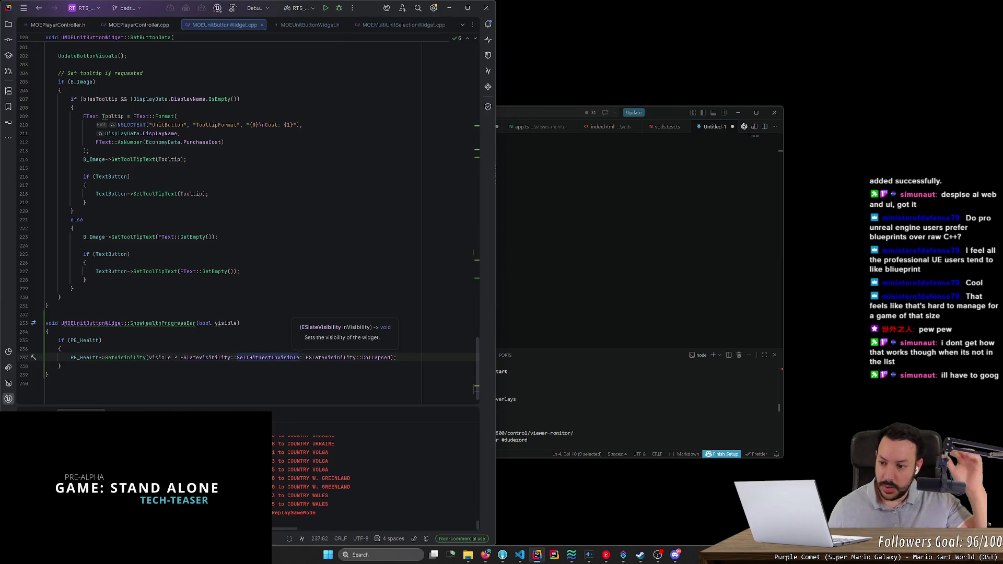
Step: Check the header declaration, then return to the visibility line 237 in the .cpp
key("alt+o")
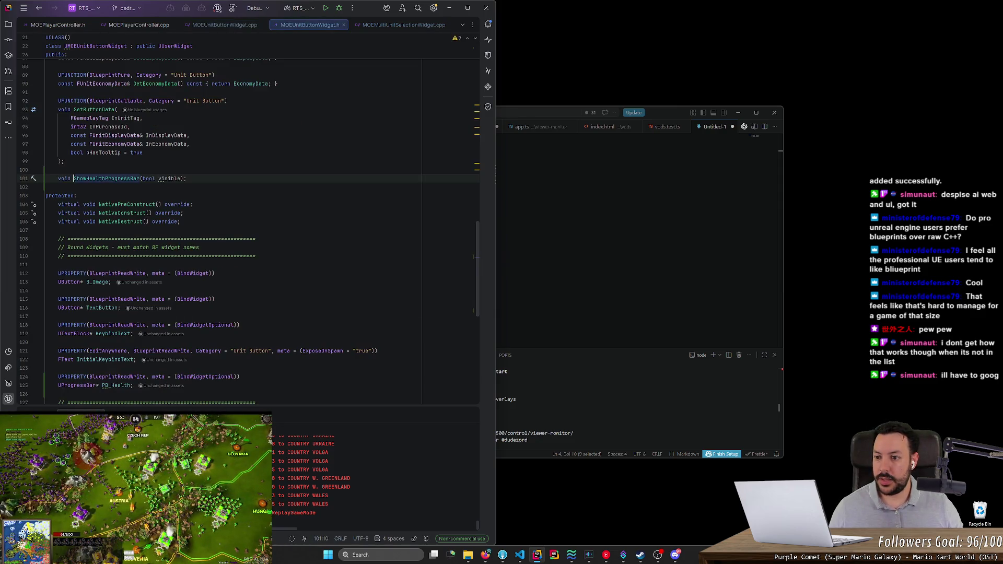
key("alt+o")
left_click(300, 357)
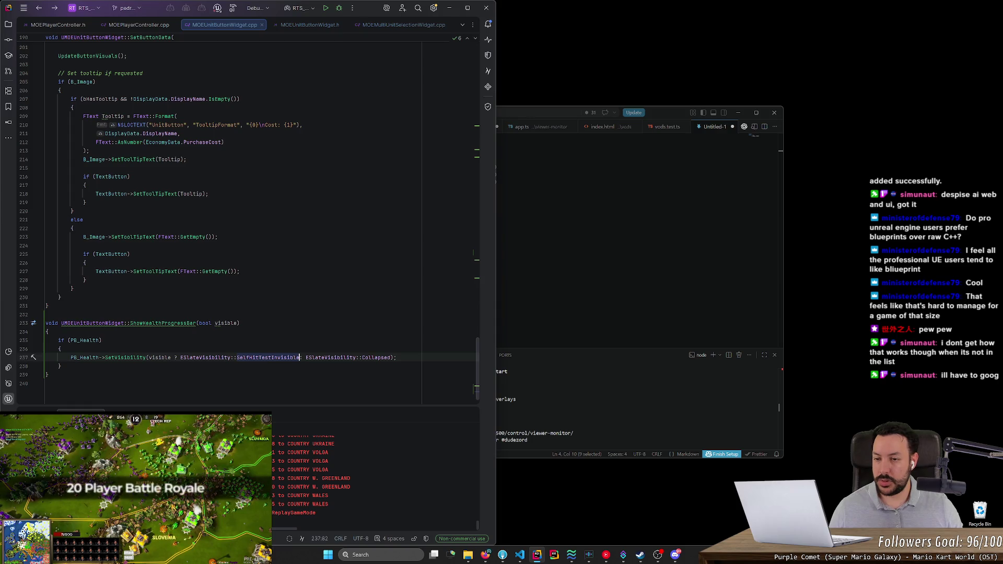
left_click(326, 8)
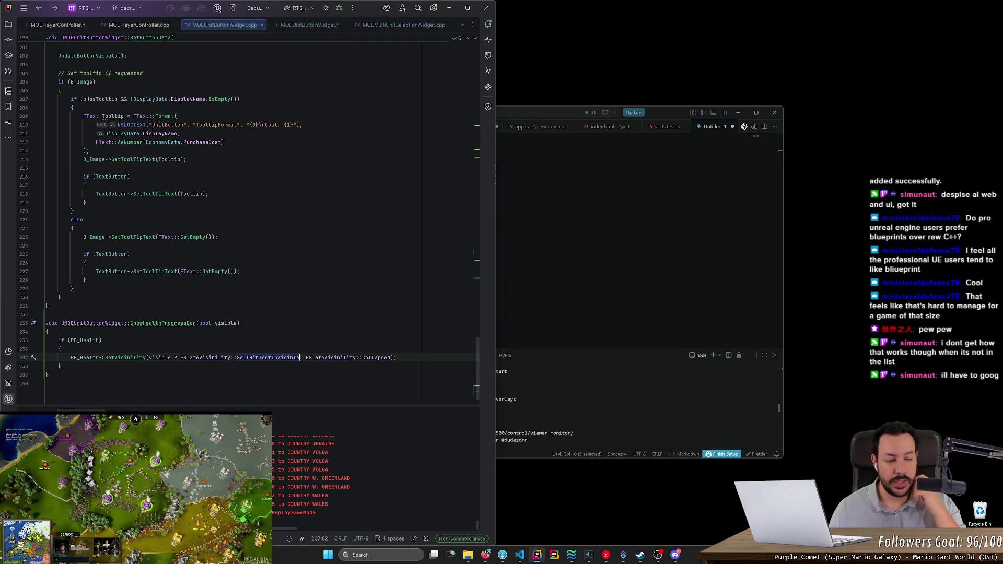
Step: Build and run the project with Shift+F10, then move the Unreal Editor window up and left
key("shift+F10")
scroll(240, 219, "down", 1)
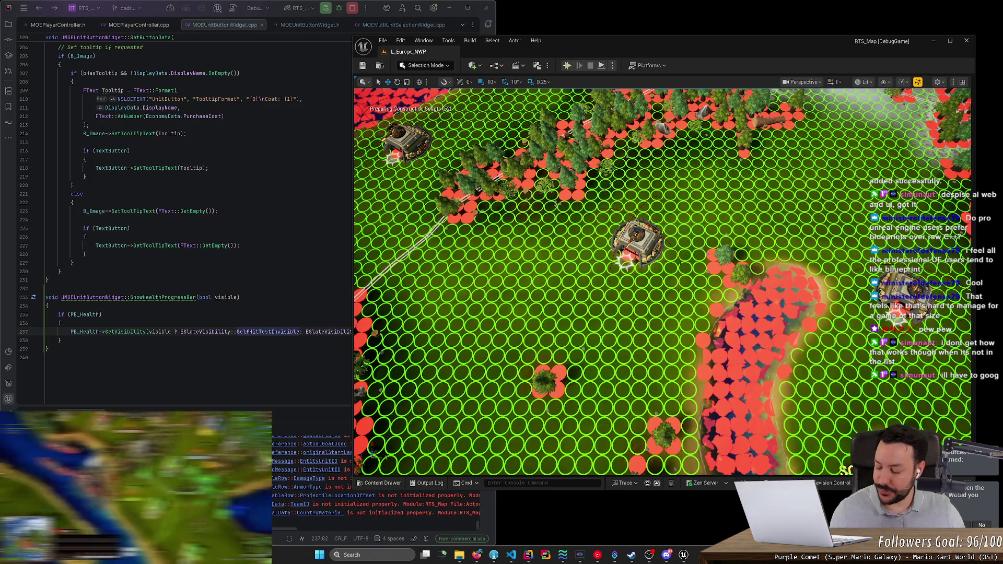
left_click_drag(625, 46, 529, 19)
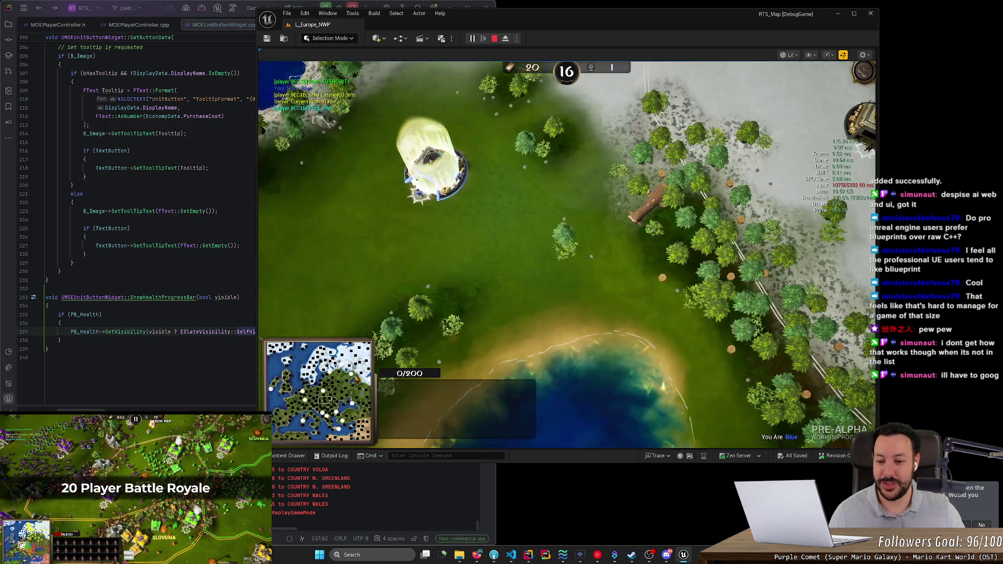
Step: Select the player's base and queue riflemen with Q
left_click(782, 163)
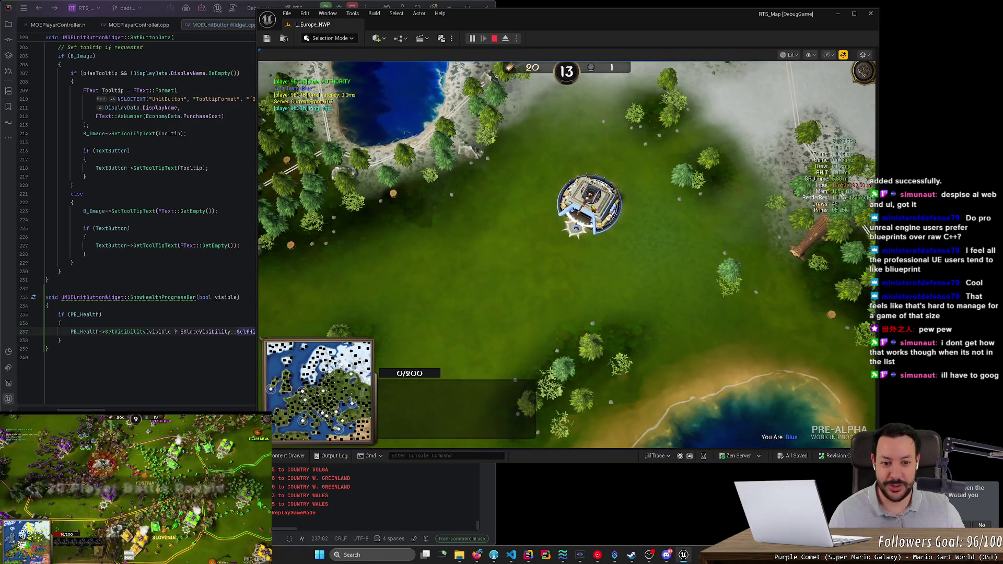
left_click(589, 206)
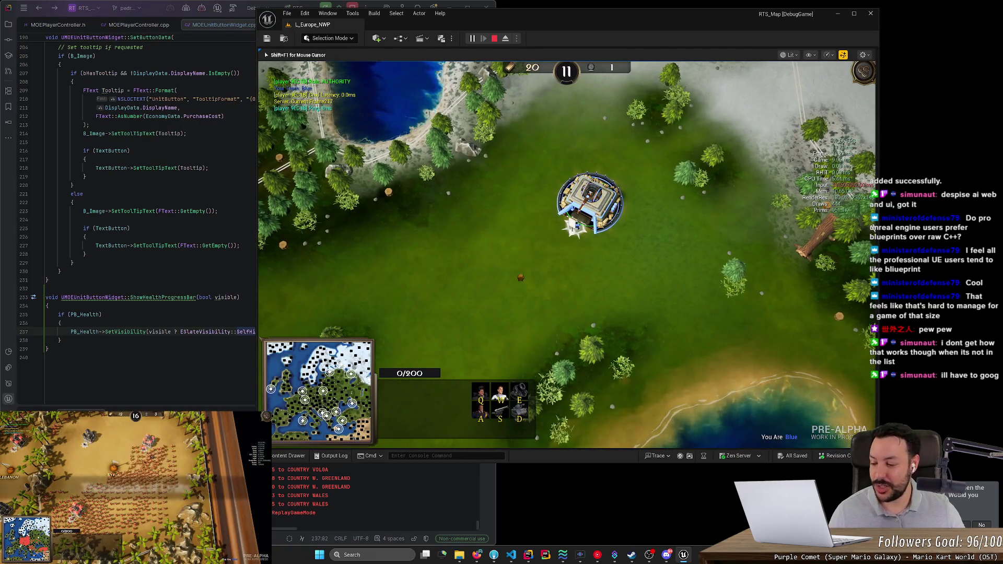
left_click_drag(520, 286, 637, 247)
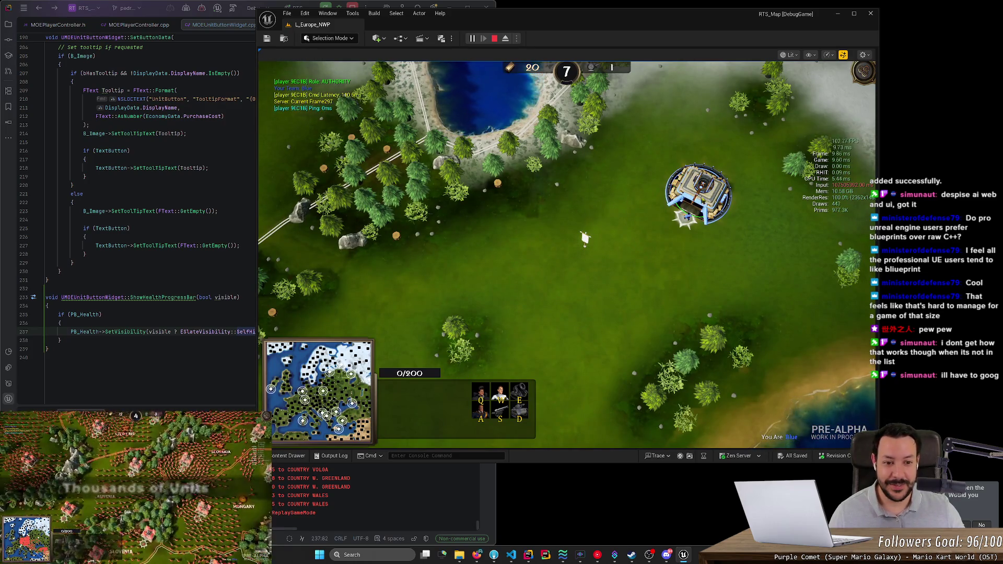
left_click(678, 279)
key("h")
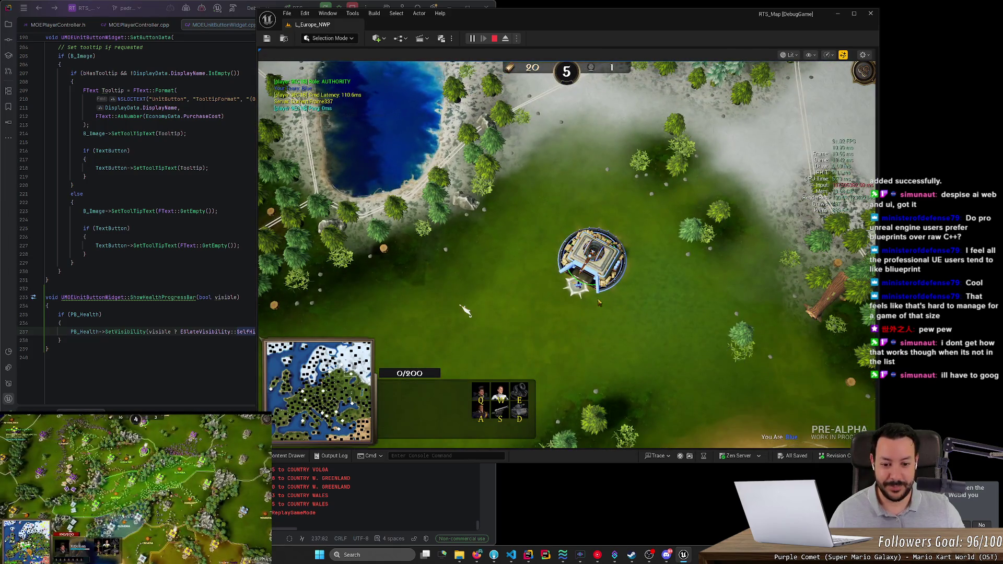
left_click_drag(491, 347, 549, 270)
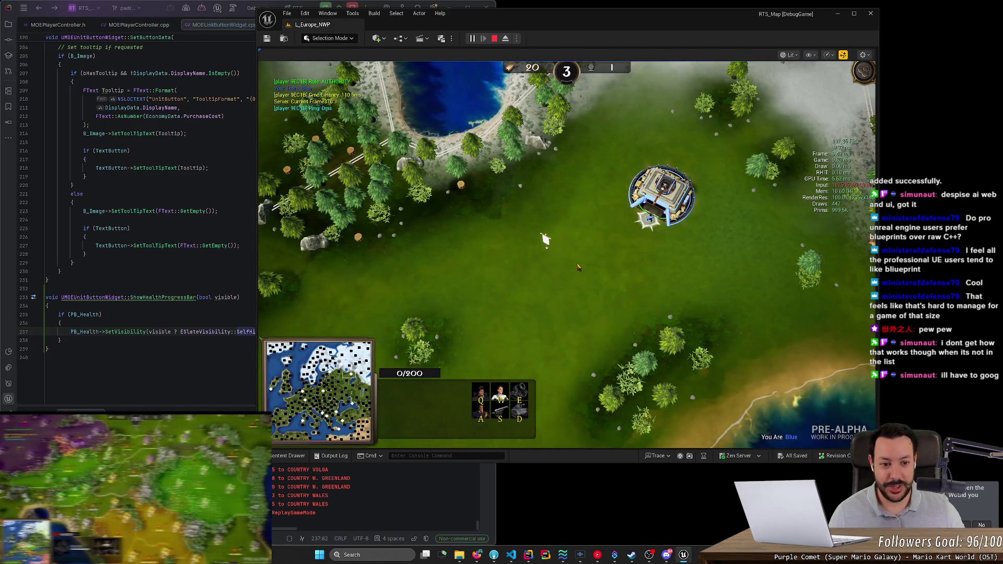
key("q")
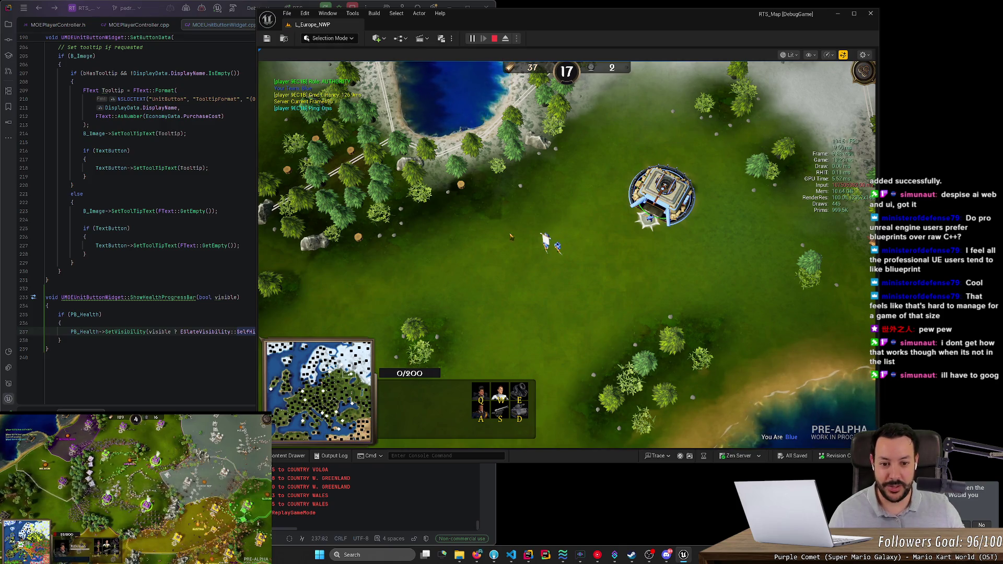
Step: Try single-rifleman selections, then box-select all three riflemen together
left_click_drag(510, 236, 595, 295)
left_click(567, 282)
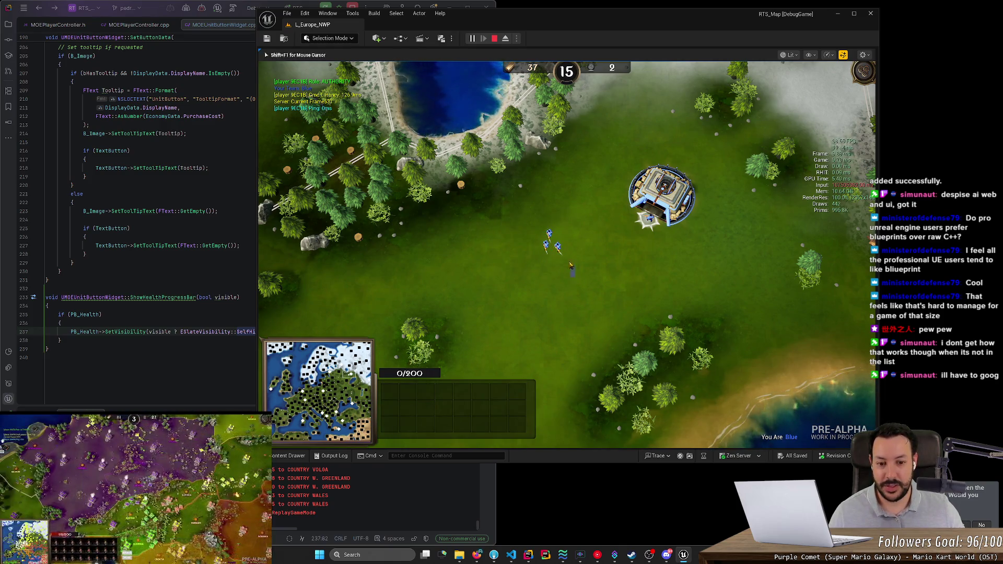
left_click(558, 249)
left_click(558, 249)
left_click(543, 236)
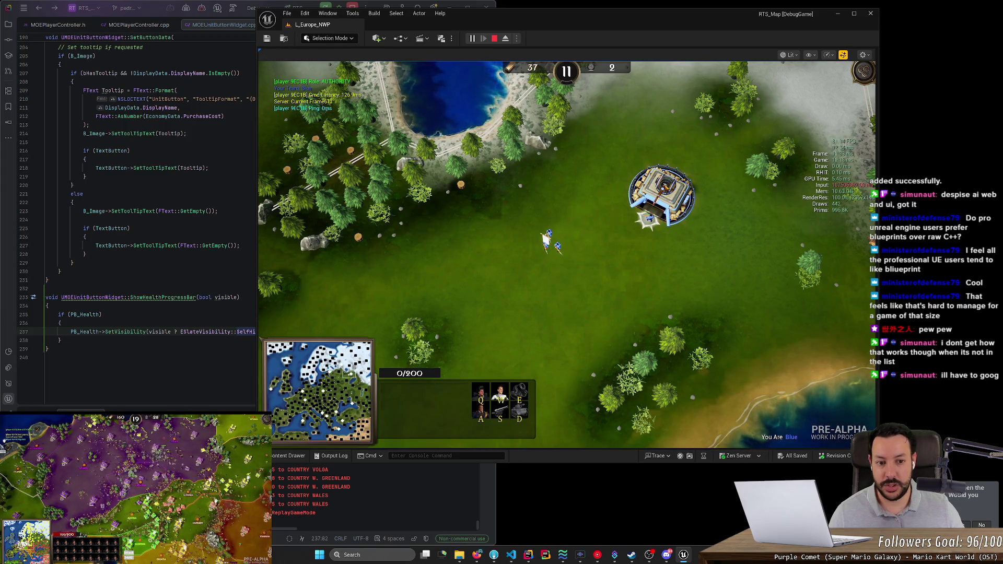
left_click_drag(517, 218, 569, 290)
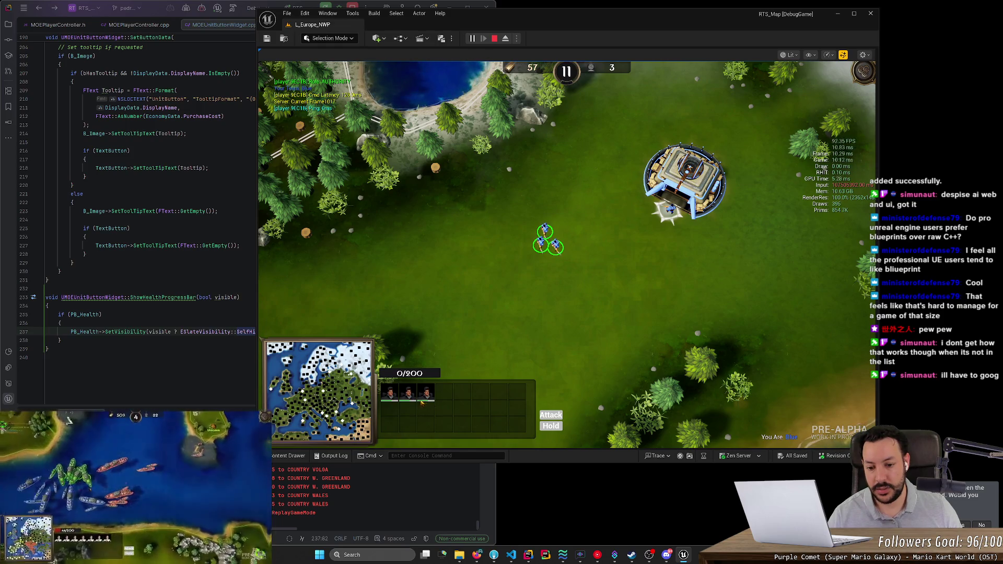
Step: Set the HQ tower's rally point on the field and queue another rifleman
scroll(428, 404, "up", 2)
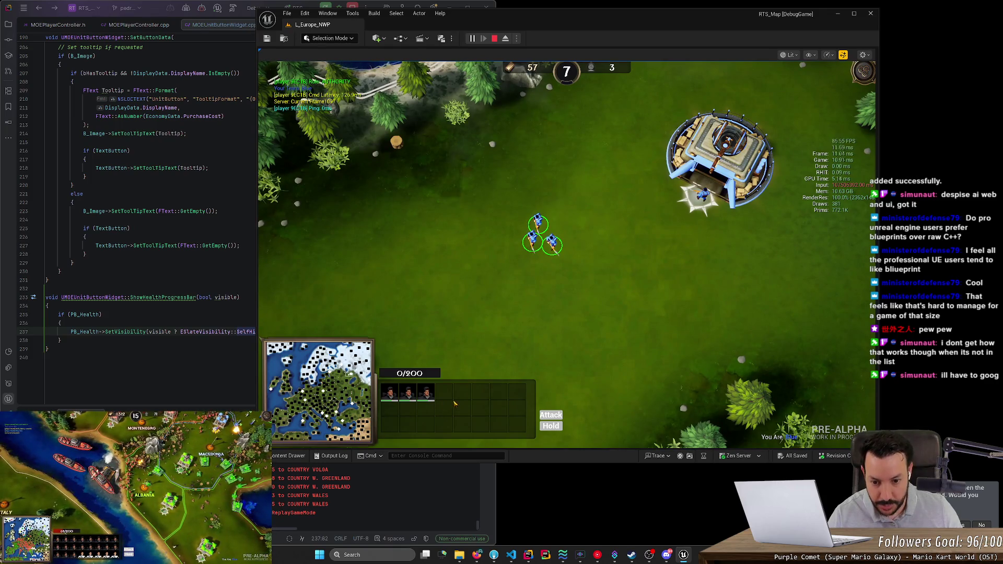
left_click(698, 153)
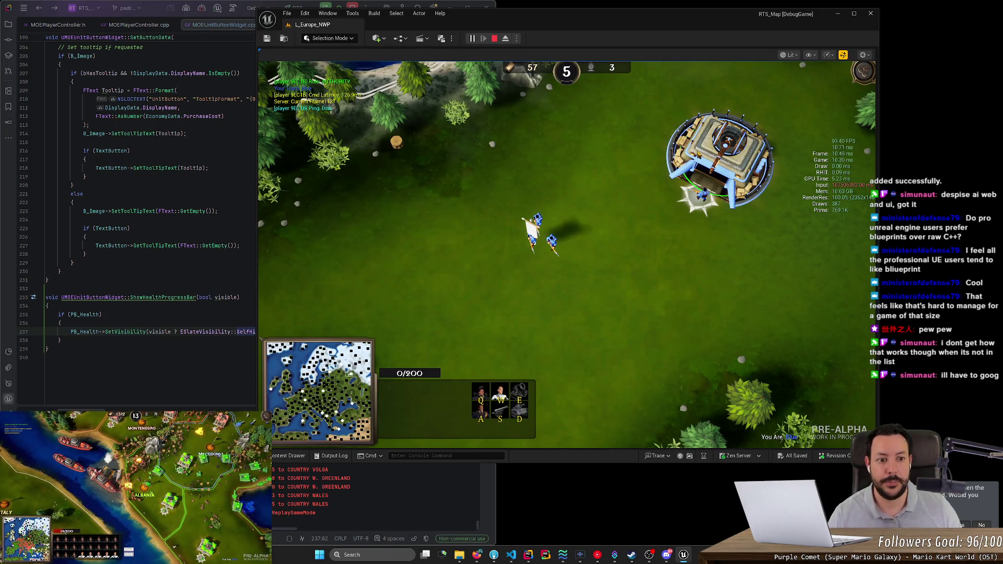
right_click(584, 258)
key("q")
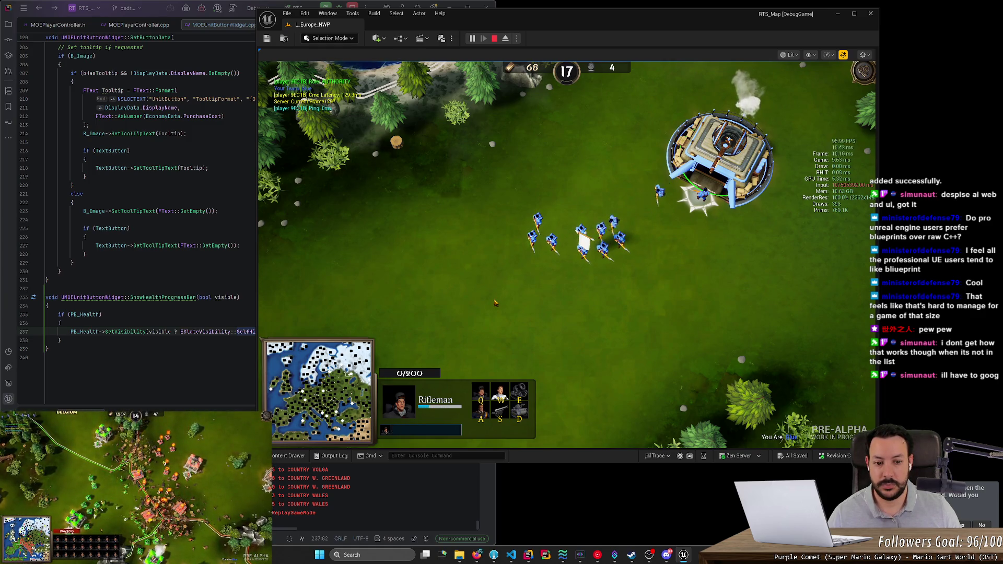
Step: Box-select the riflemen and click portraits to compare single stats against the group grid
mouse_move(501, 198)
left_mouse_down()
mouse_move(689, 290)
mouse_move(661, 294)
left_mouse_up()
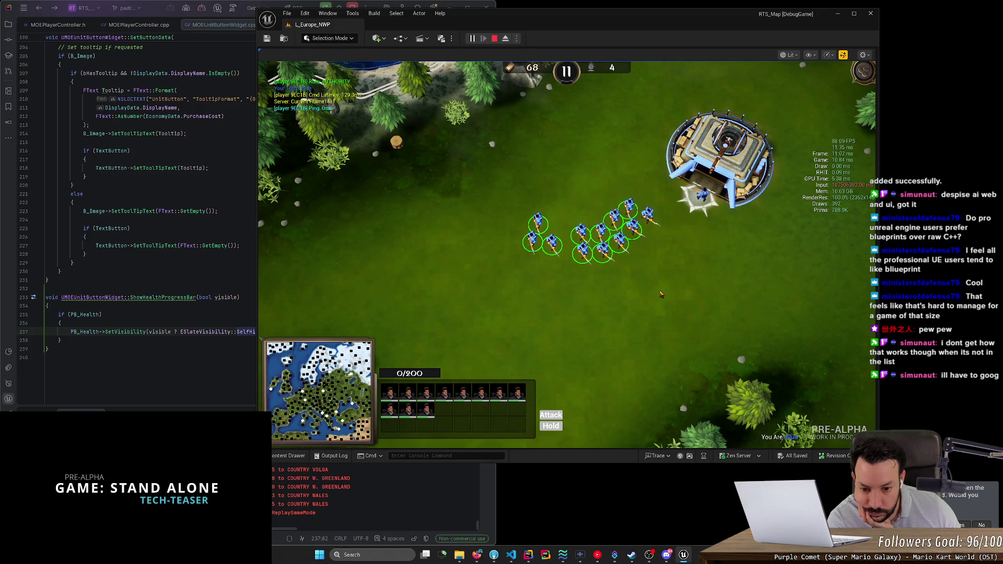
left_click(661, 294)
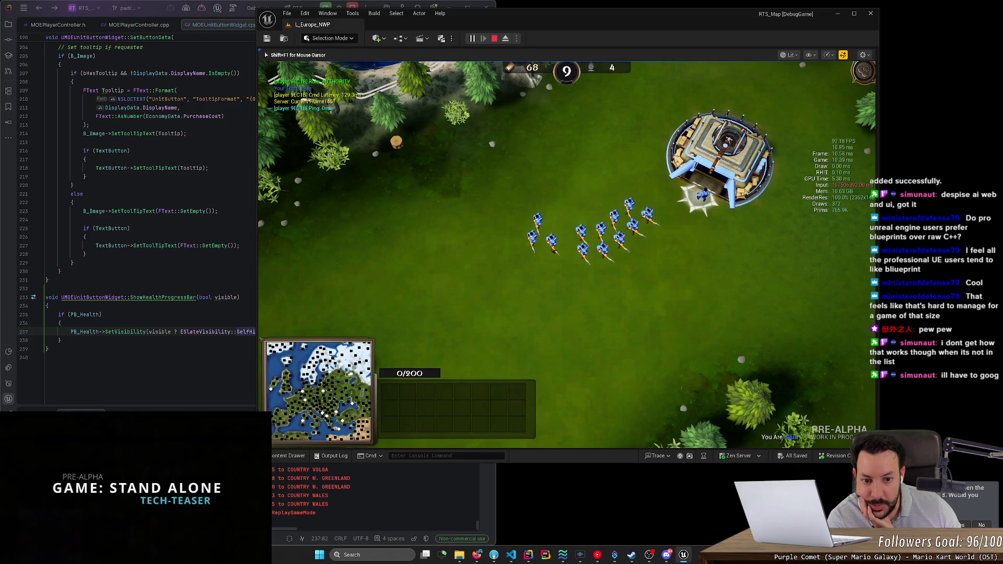
mouse_move(476, 194)
left_mouse_down()
mouse_move(601, 251)
mouse_move(675, 271)
left_mouse_up()
left_click(425, 406)
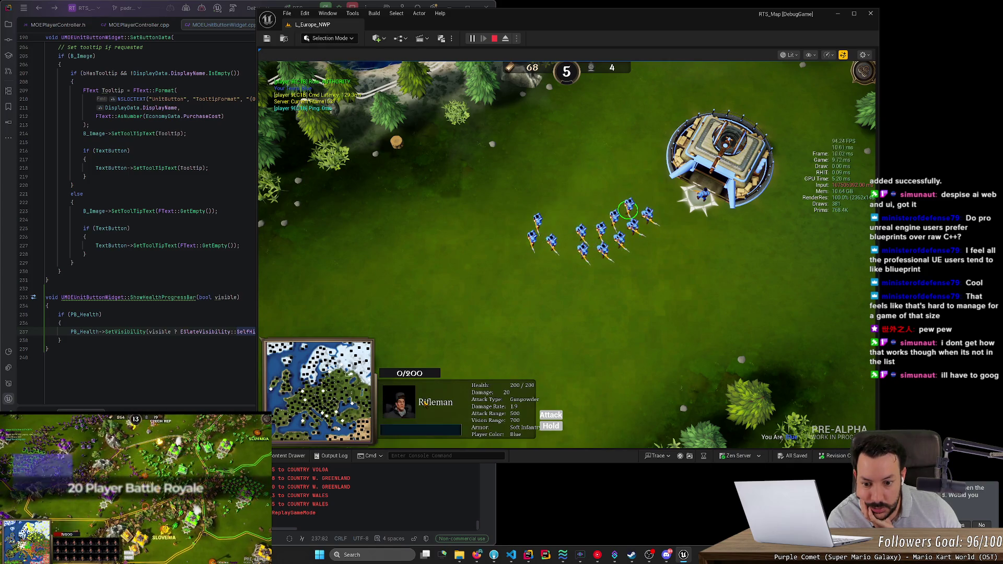
left_click_drag(514, 194, 680, 267)
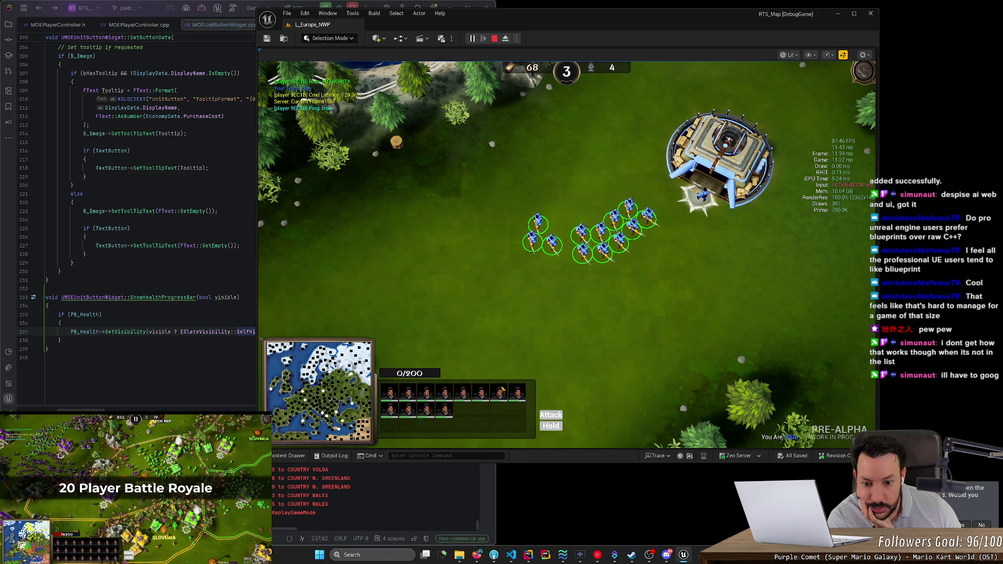
left_click(400, 397)
mouse_move(502, 174)
left_mouse_down()
mouse_move(553, 219)
mouse_move(673, 267)
left_mouse_up()
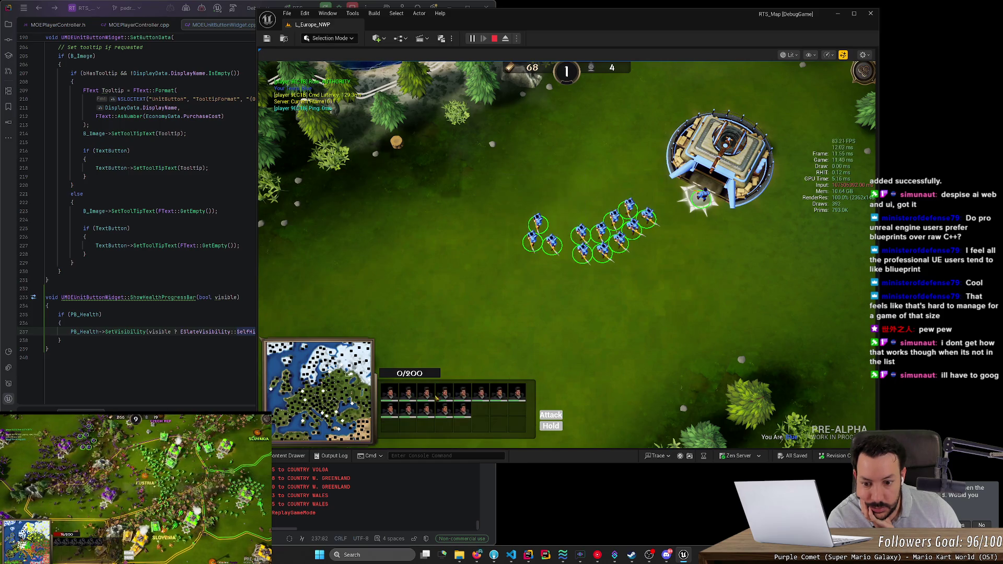
left_click(389, 409)
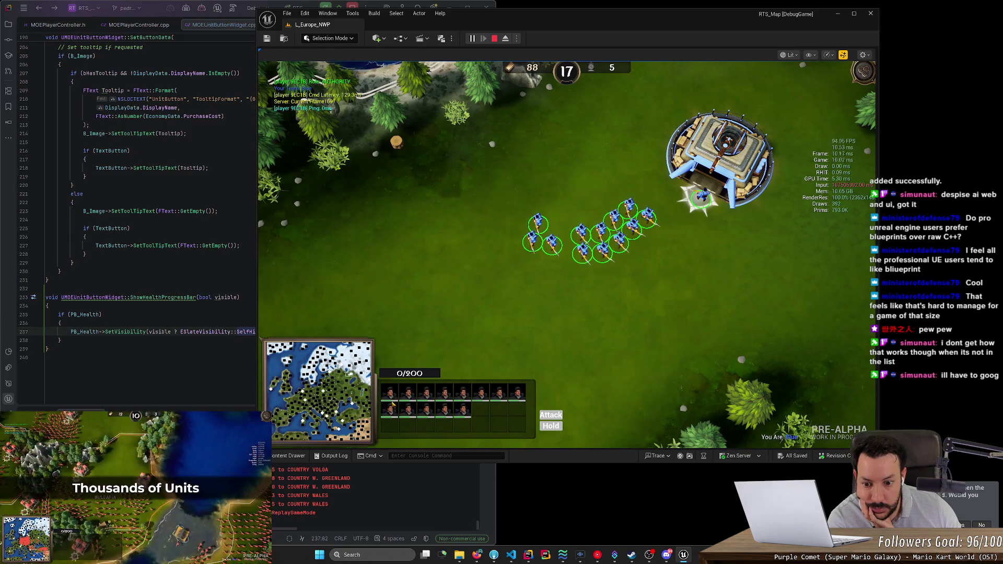
Step: Alternate between one rifleman's stats panel and double-click selecting every rifleman
left_click(392, 403)
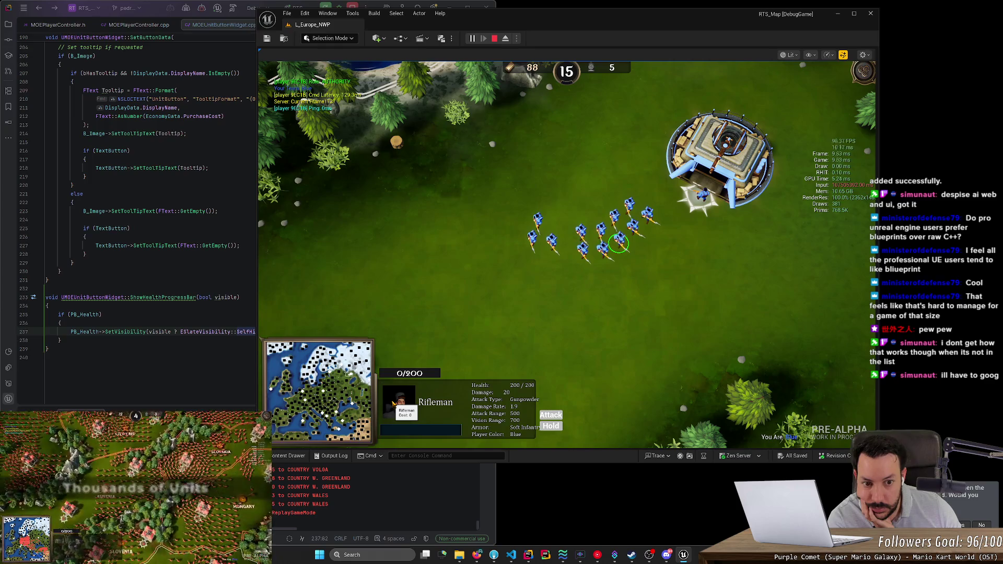
double_click(393, 403)
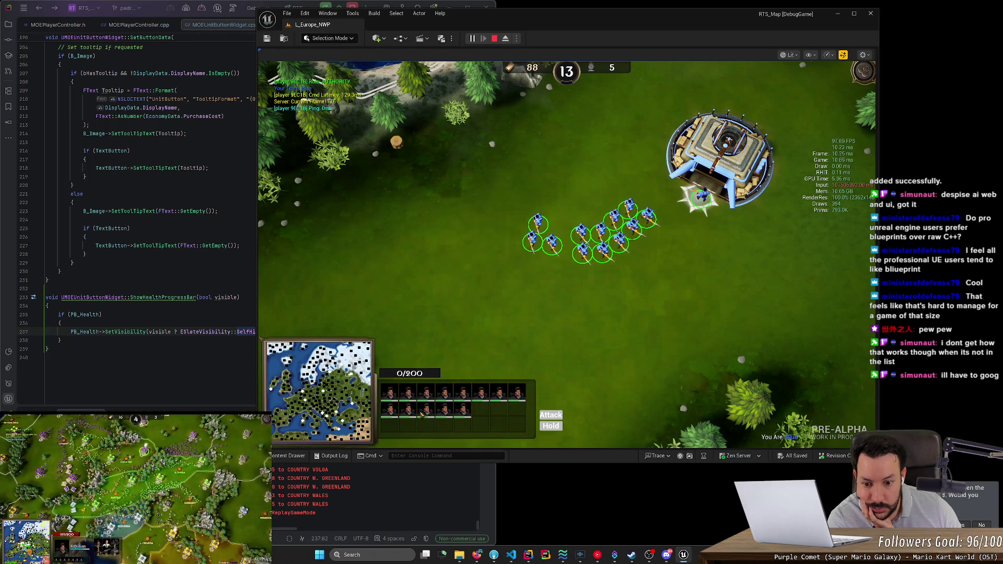
left_click(390, 408)
double_click(390, 409)
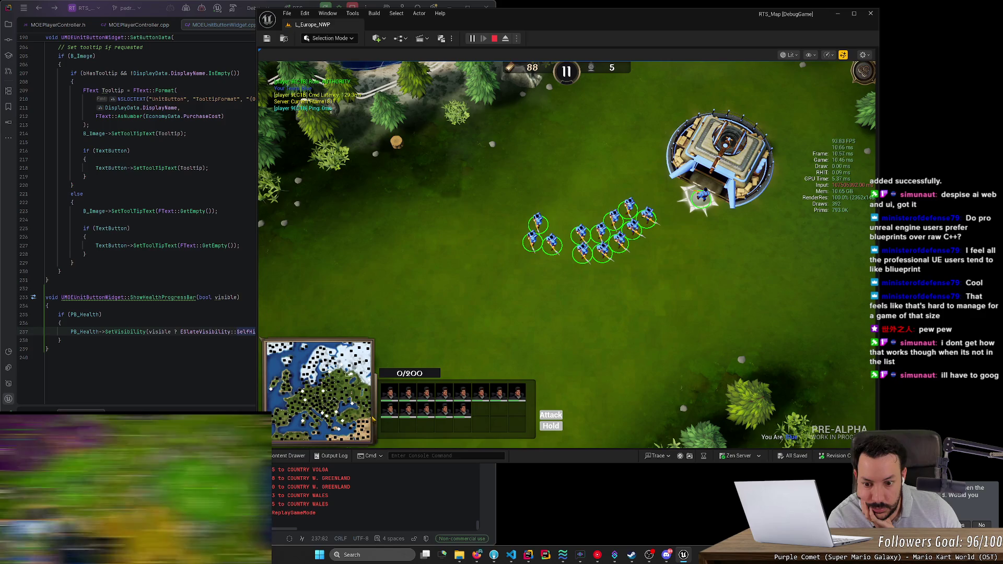
left_click(389, 407)
double_click(390, 407)
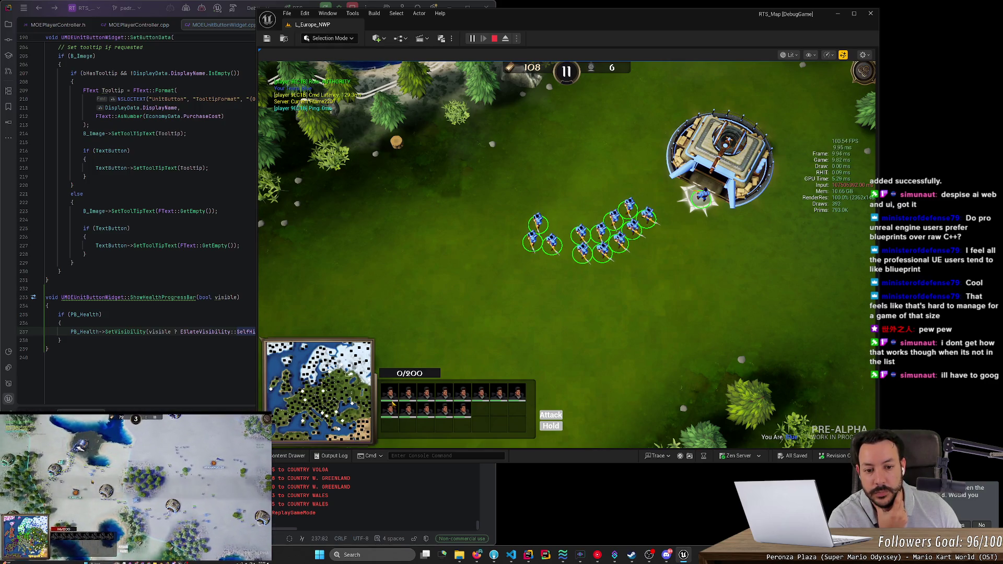
Step: Select the twelve soldiers and order them to move to a new spot
left_click(391, 405)
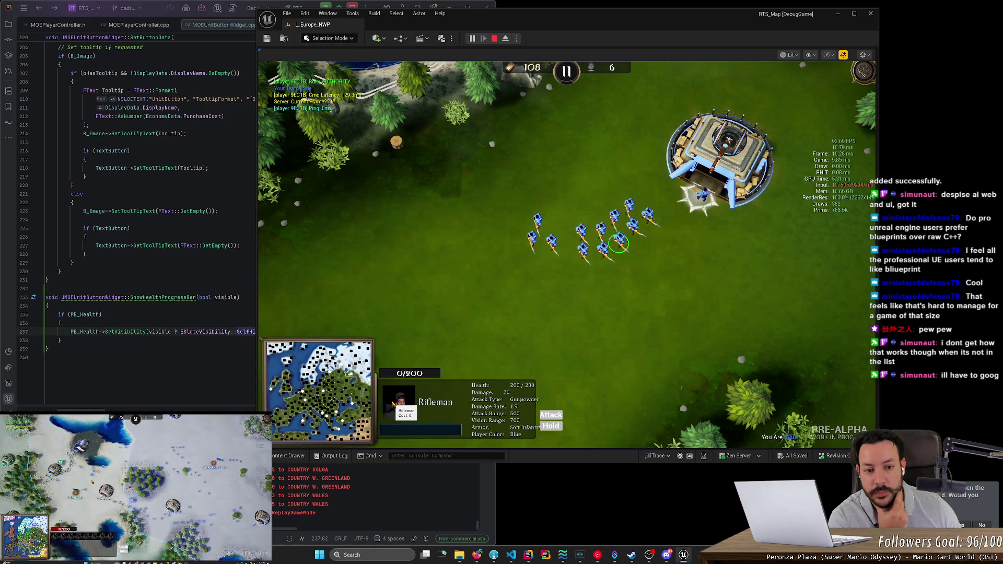
mouse_move(454, 208)
left_mouse_down()
mouse_move(600, 280)
mouse_move(659, 282)
left_mouse_up()
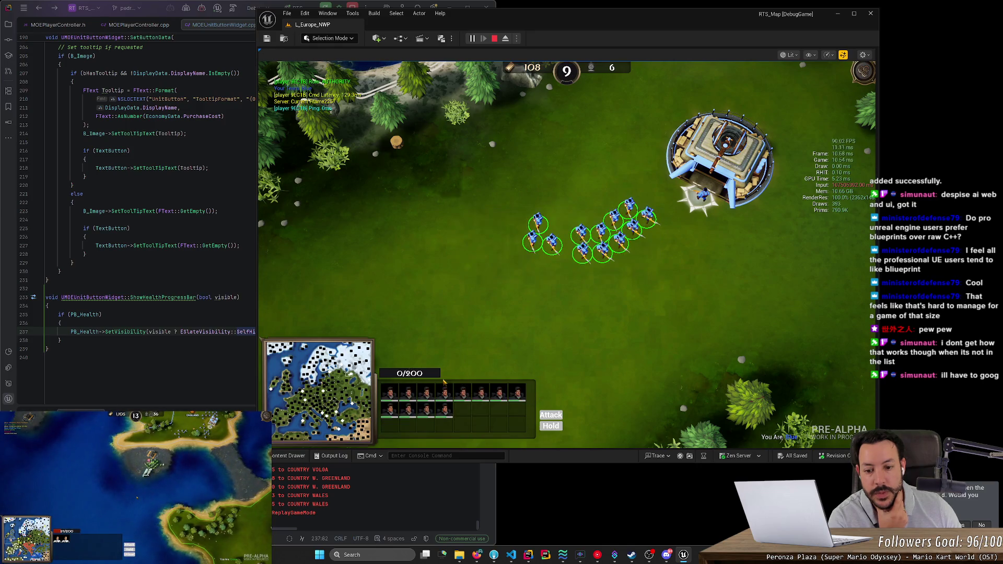
left_click(392, 406)
mouse_move(476, 167)
left_mouse_down()
mouse_move(688, 295)
mouse_move(707, 293)
left_mouse_up()
left_click(393, 395)
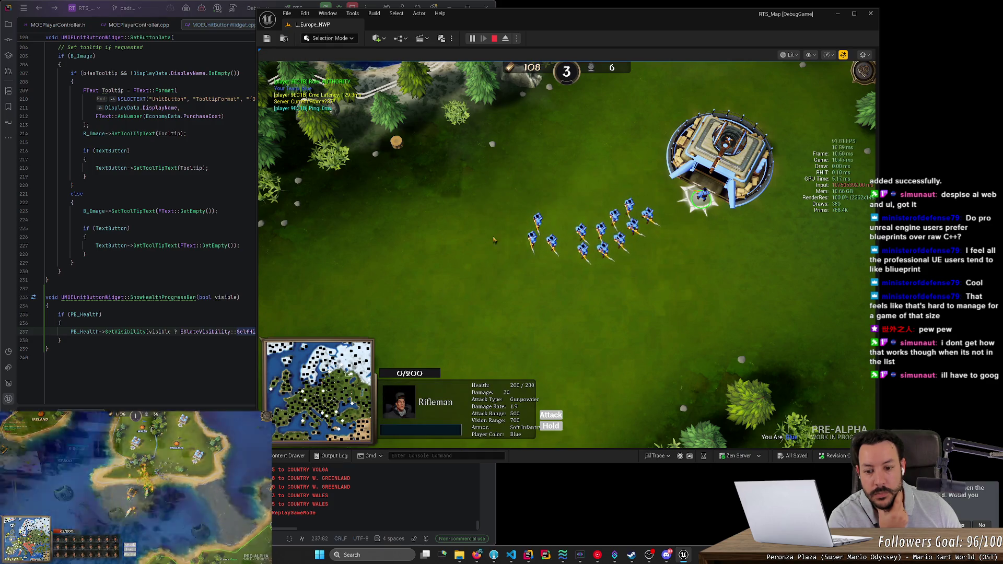
left_click_drag(666, 285, 666, 286)
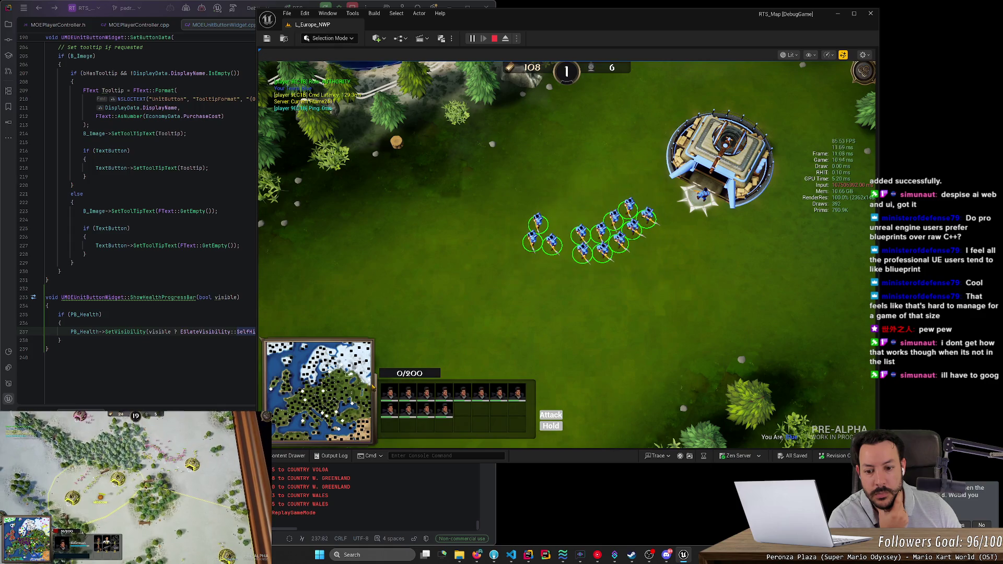
right_click(518, 299)
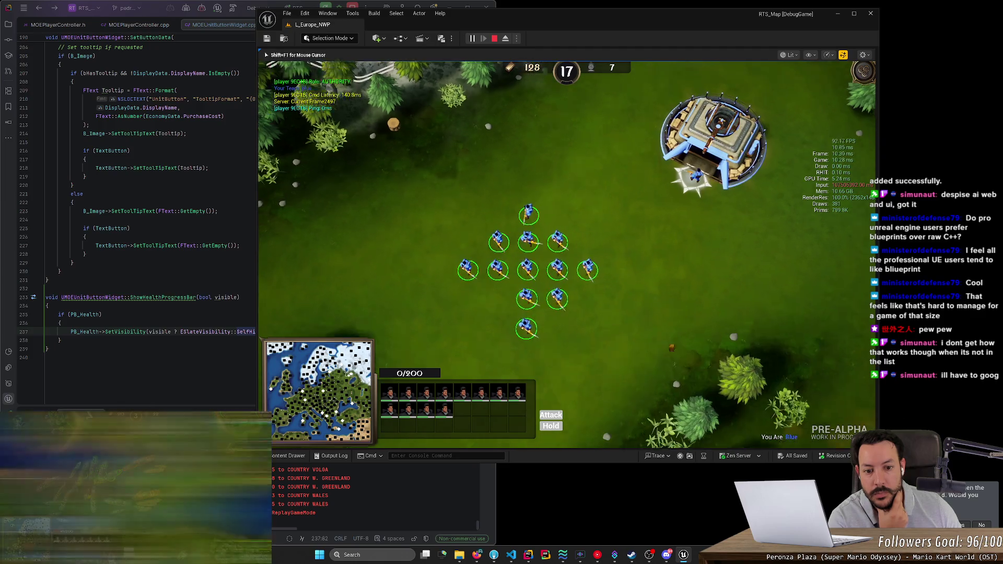
Step: Send a single rifleman a little further south
left_click(395, 398)
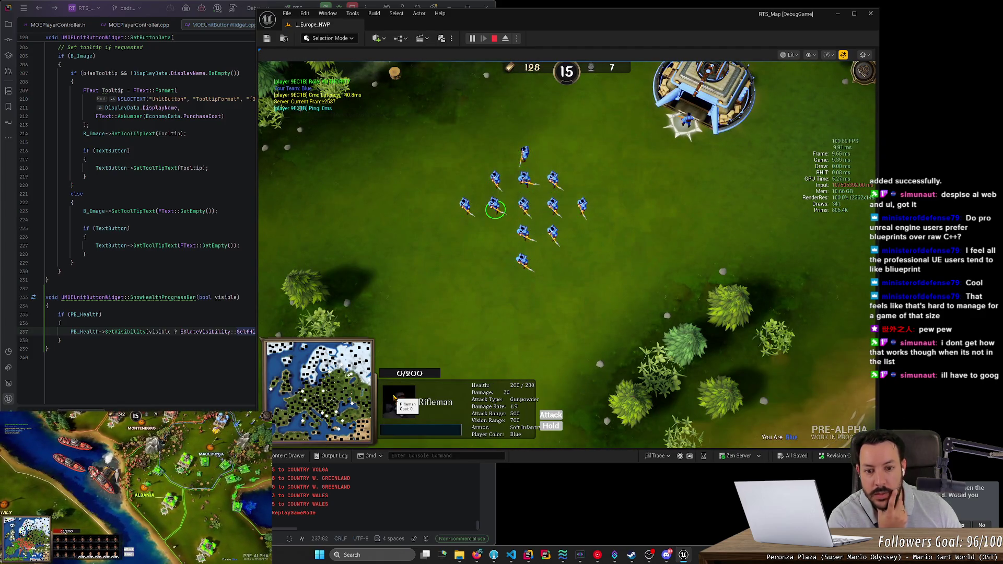
left_click_drag(443, 122, 595, 277)
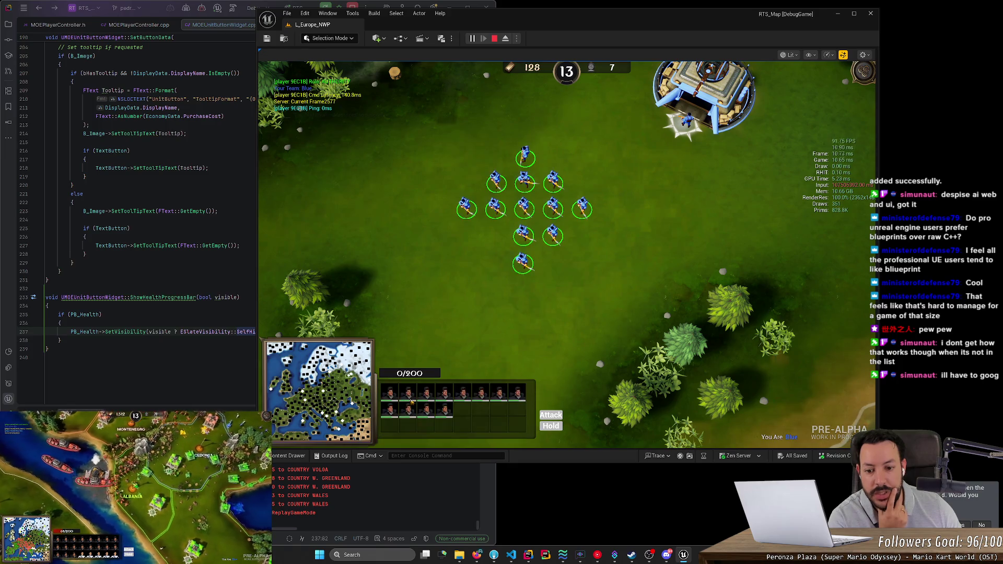
left_click(390, 409)
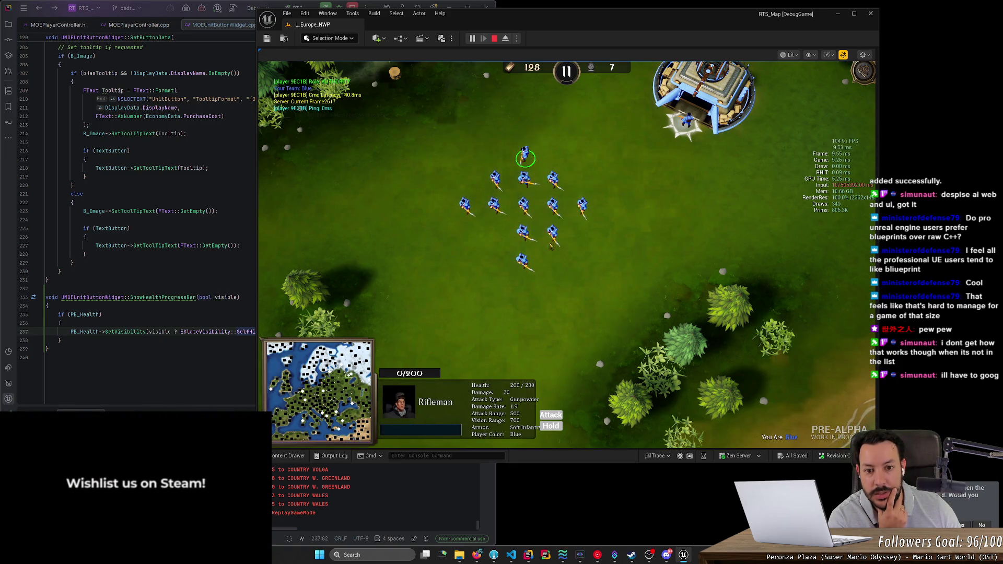
left_click_drag(600, 271, 412, 149)
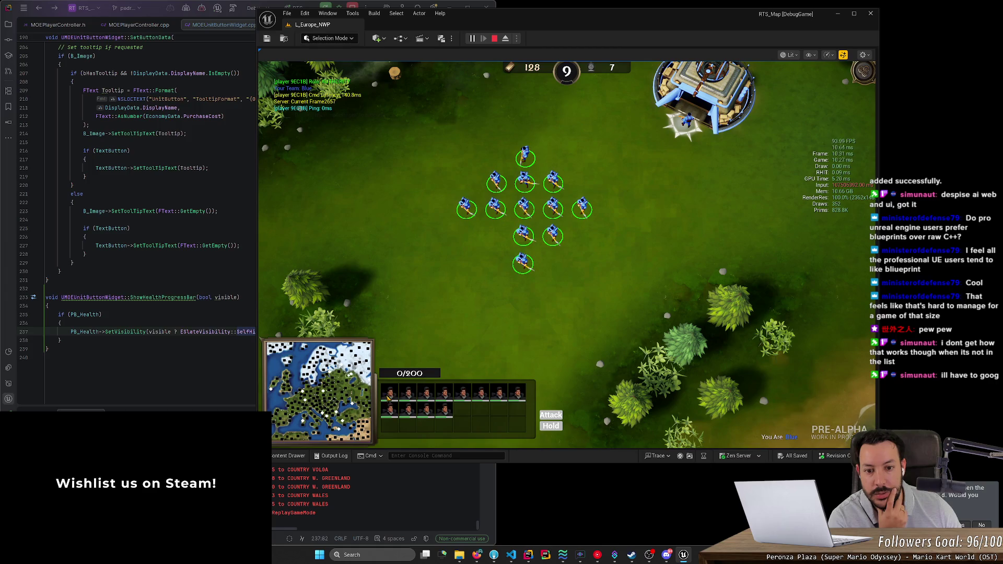
left_click(388, 396)
right_click(519, 277)
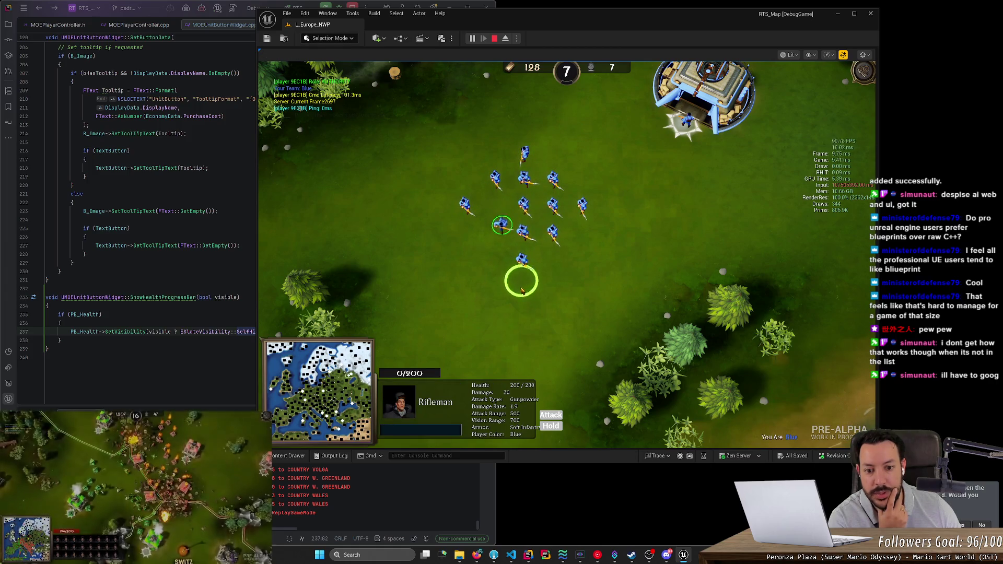
Step: Order the bottom rifleman to walk away from the group
left_click_drag(413, 94, 633, 336)
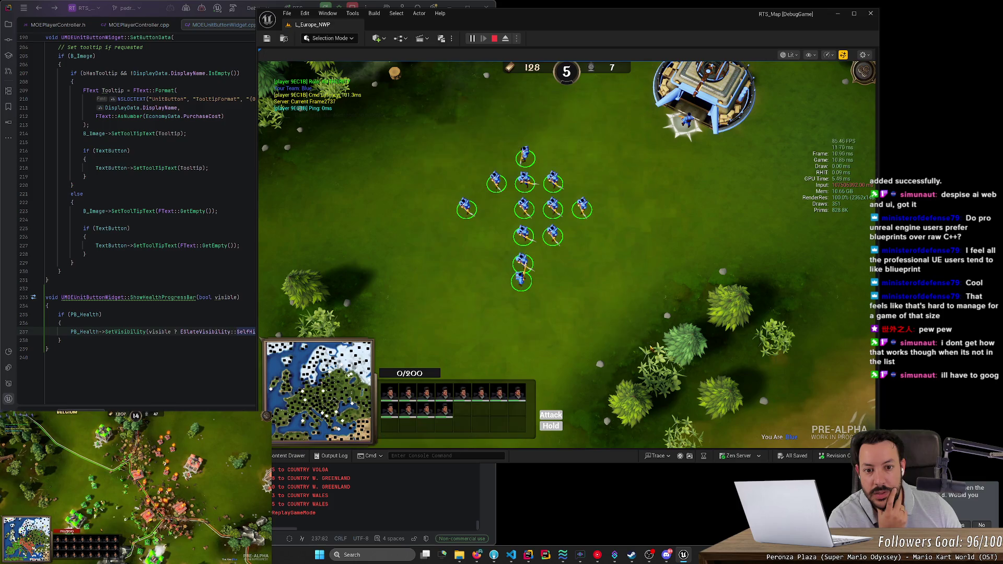
left_click(388, 395)
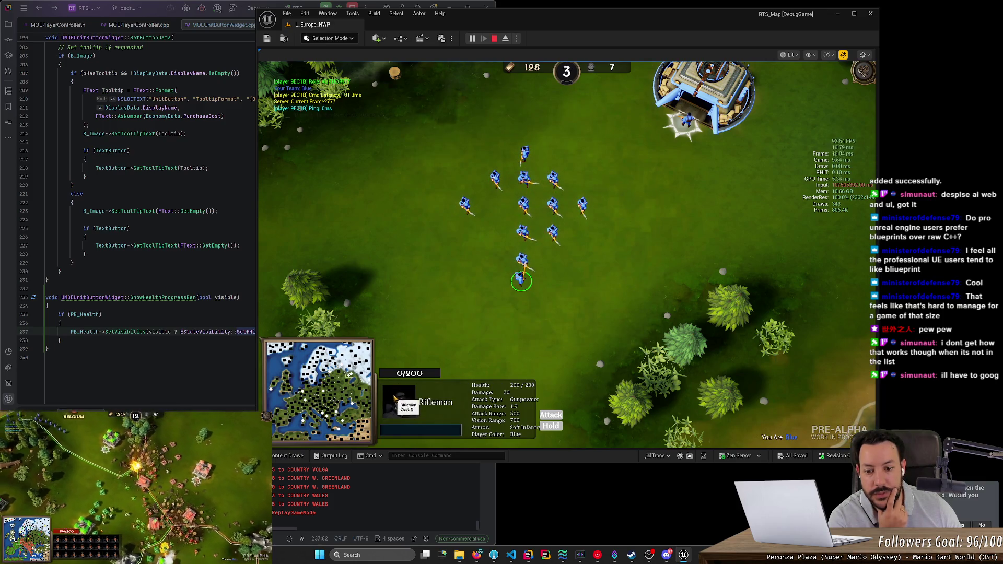
left_click_drag(439, 122, 606, 303)
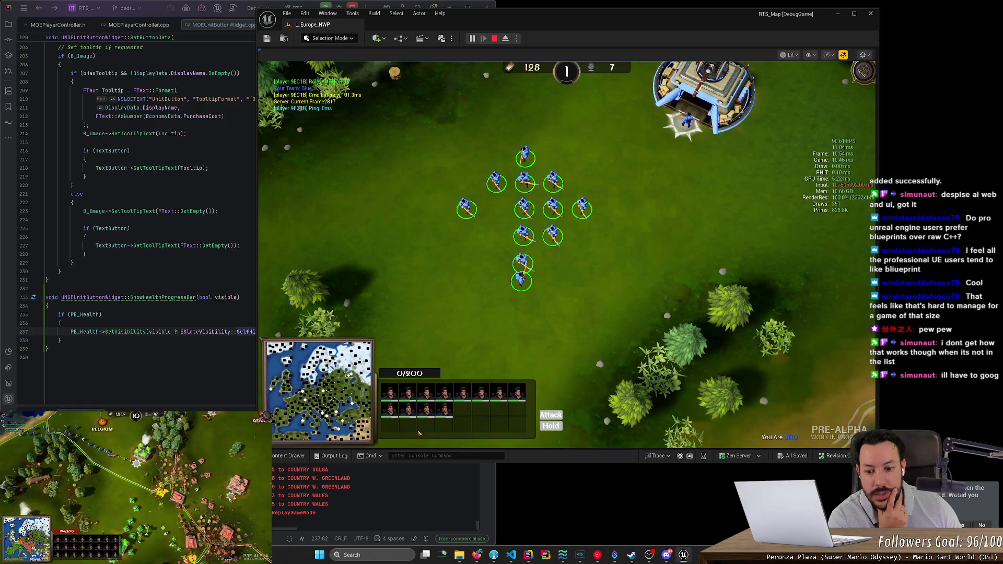
left_click(389, 414)
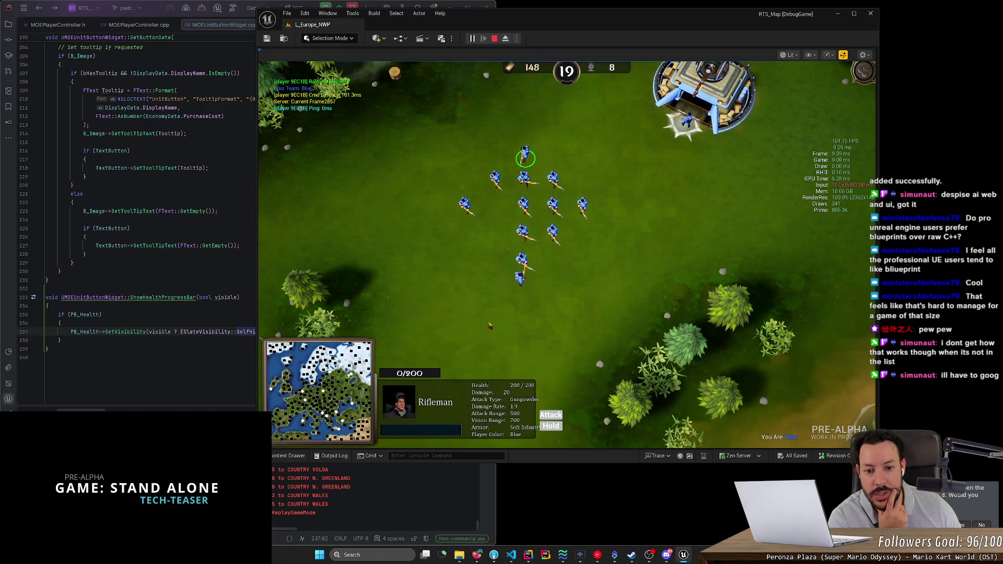
scroll(496, 328, "up", 1)
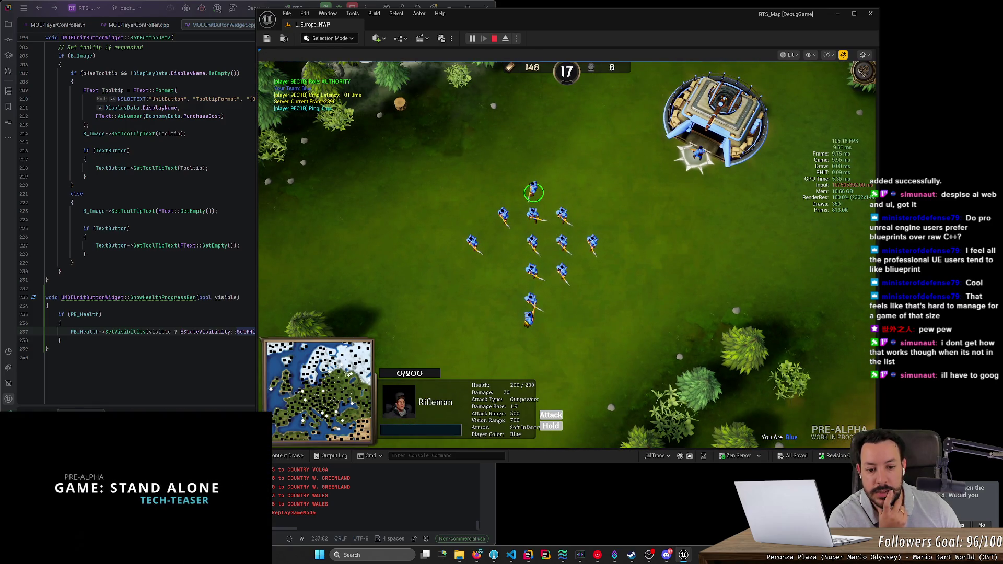
left_click(528, 317)
right_click(430, 180)
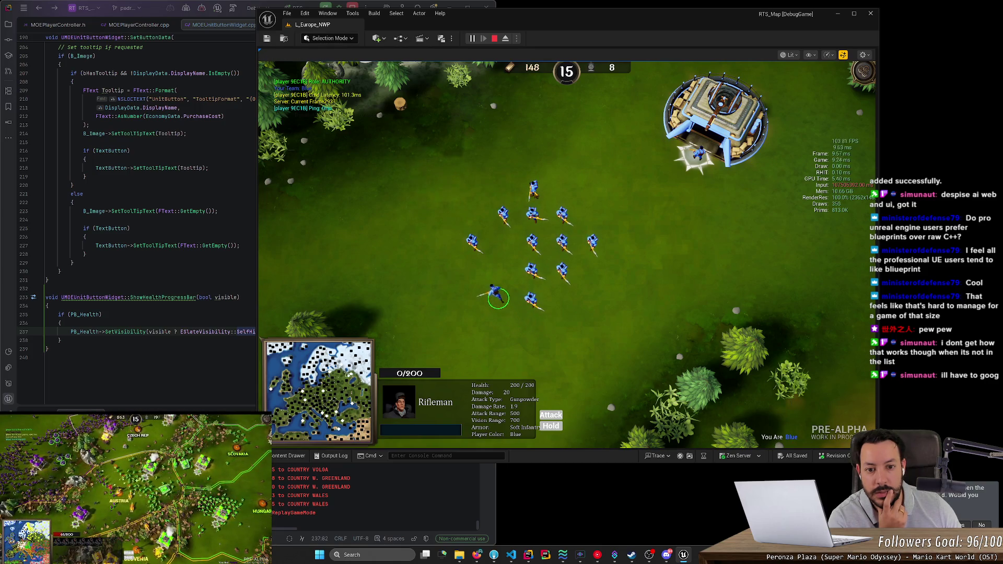
Step: Send another rifleman to a new spot and move a new group of riflemen
left_click(525, 194)
right_click(424, 244)
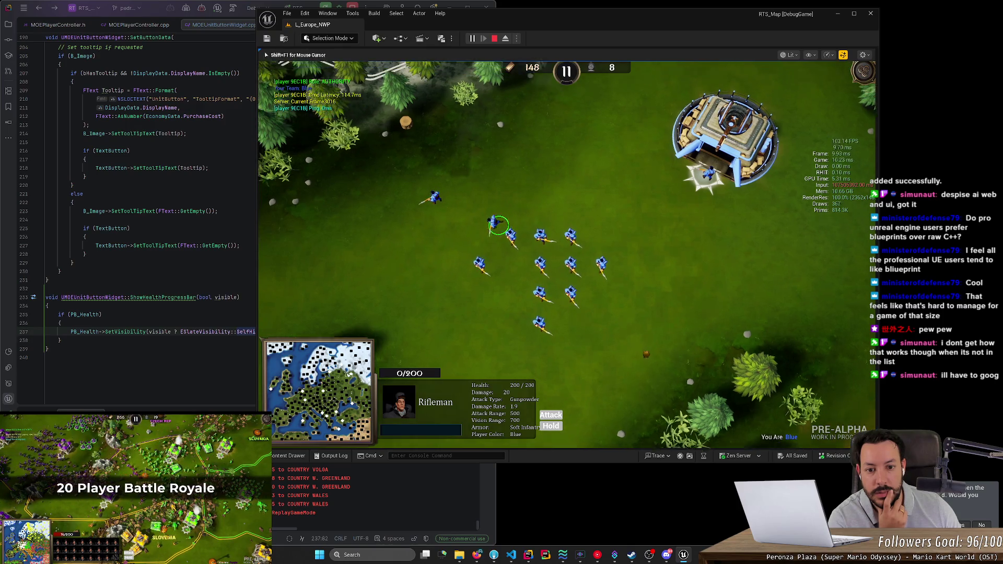
left_click_drag(615, 365, 496, 219)
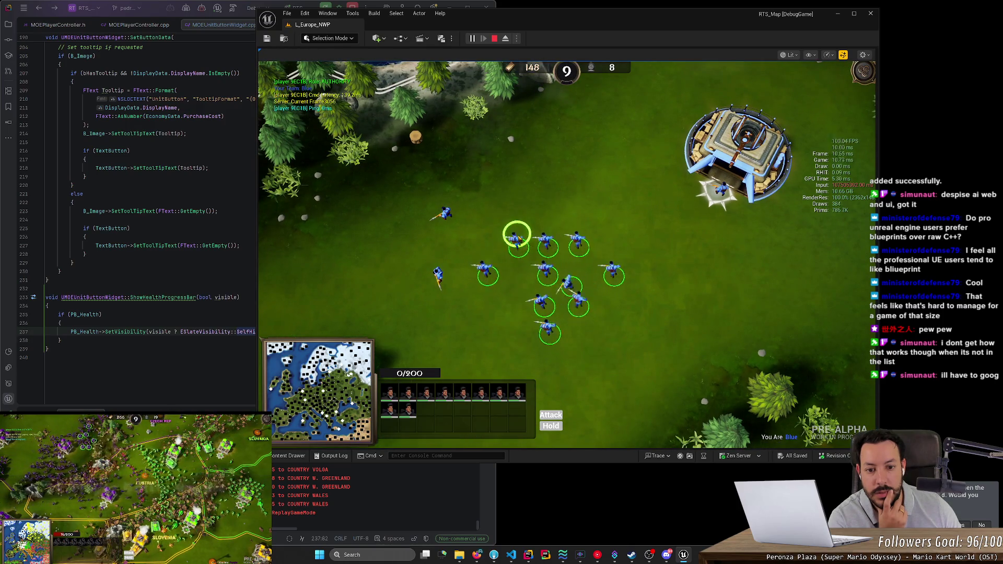
left_click_drag(626, 302, 487, 169)
right_click(544, 273)
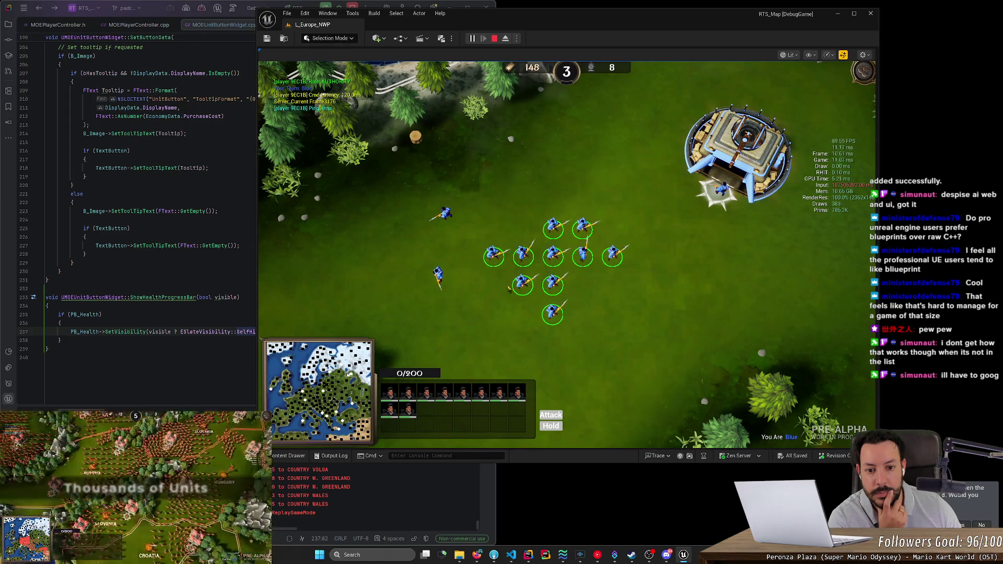
Step: Select all fourteen riflemen, including the two strays
left_click_drag(391, 189, 500, 338)
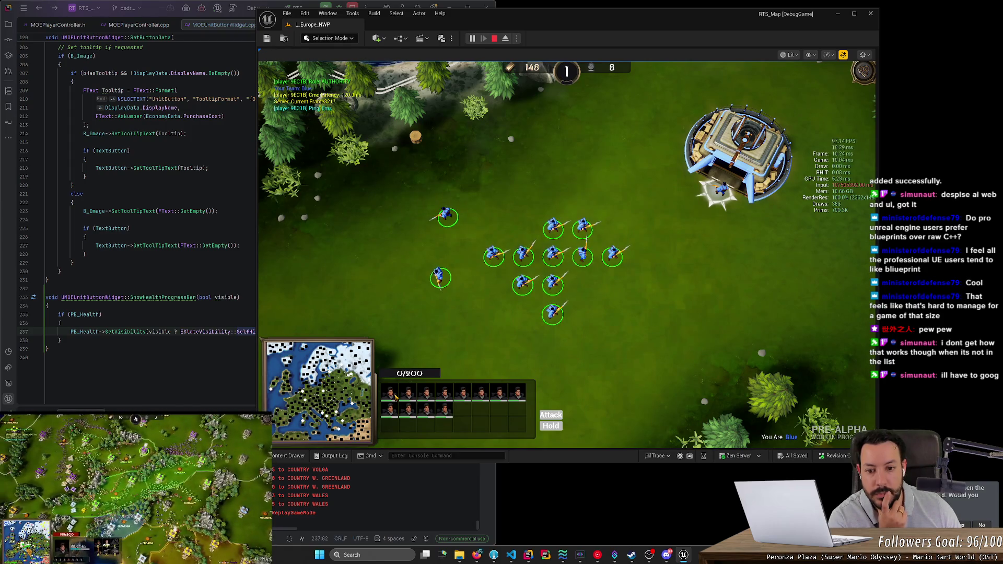
left_click(395, 414)
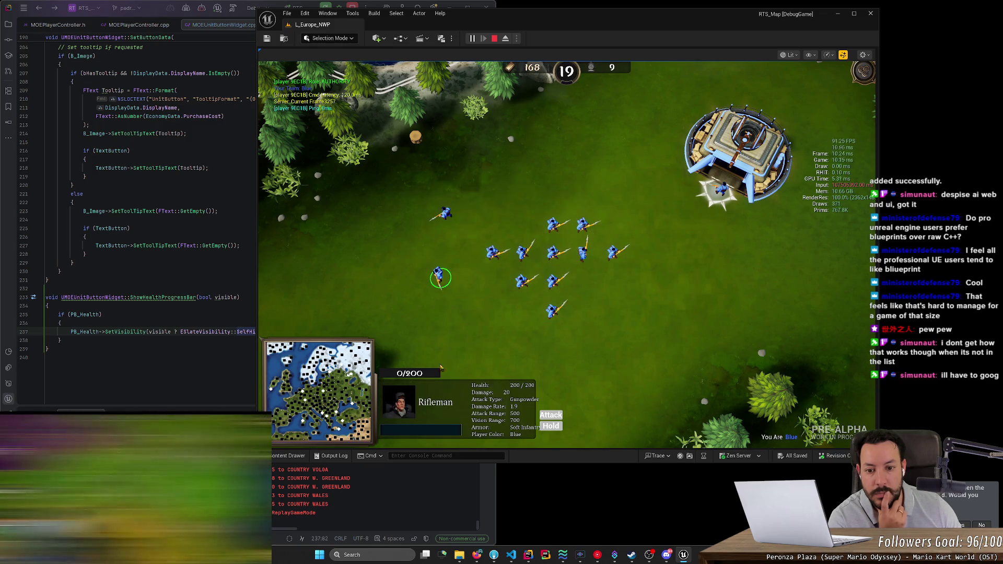
left_click_drag(390, 185, 657, 335)
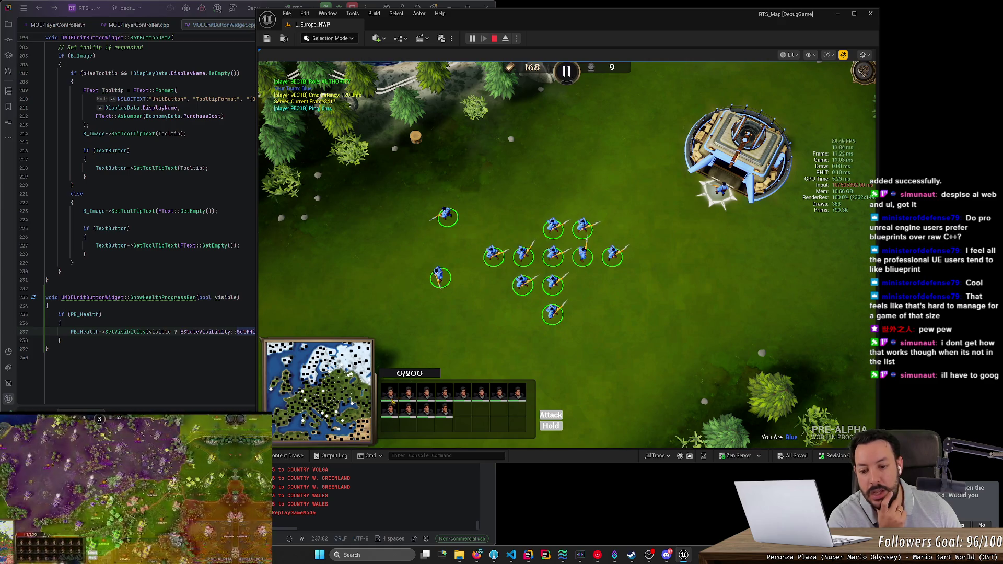
left_click(394, 403)
mouse_move(405, 336)
left_mouse_down()
mouse_move(631, 181)
mouse_move(664, 182)
left_mouse_up()
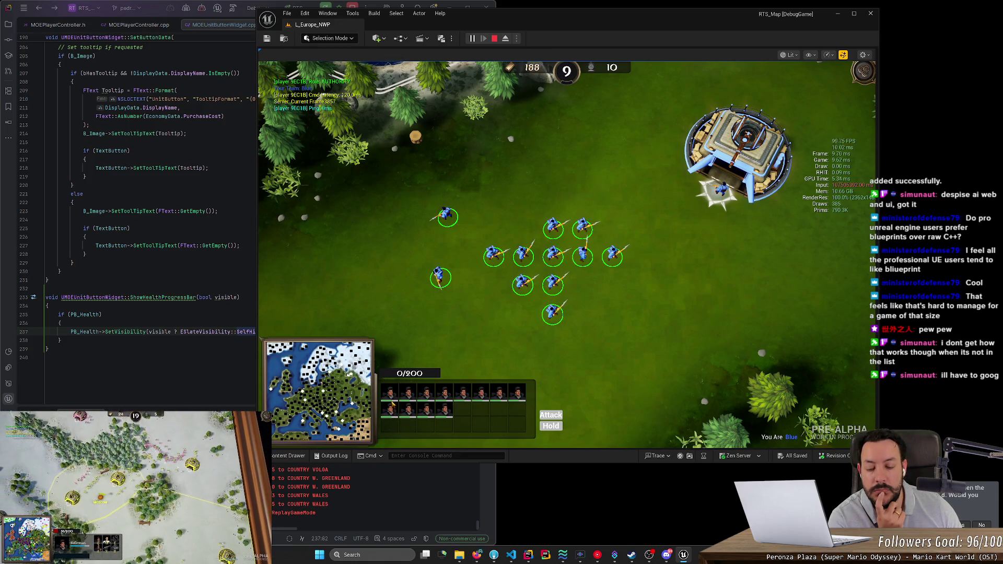
mouse_move(387, 181)
left_mouse_down()
mouse_move(630, 322)
mouse_move(651, 364)
left_mouse_up()
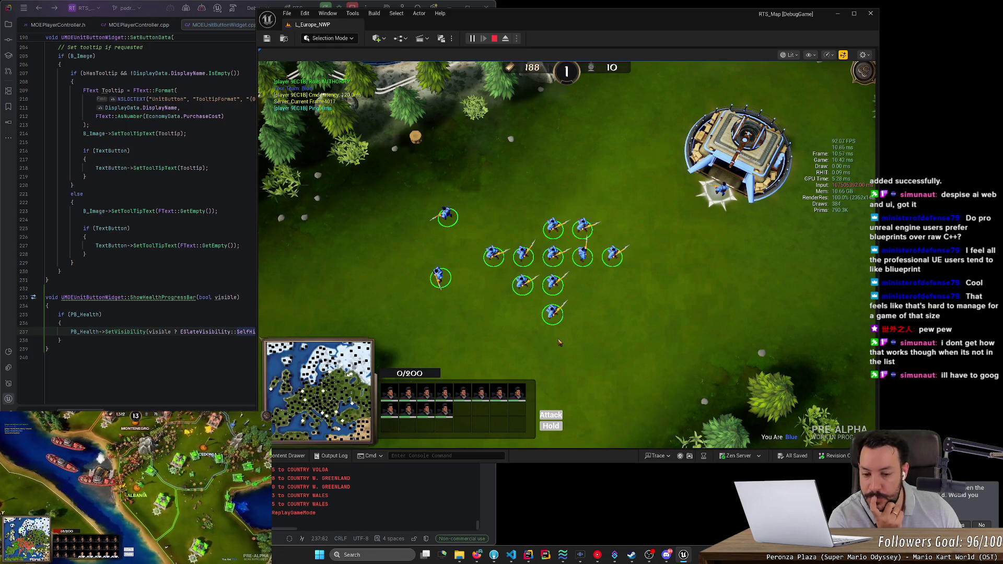
Step: Go from the ShowHealthProgressBar declaration to its call in UpdateUnitIconWidget
left_click(208, 297)
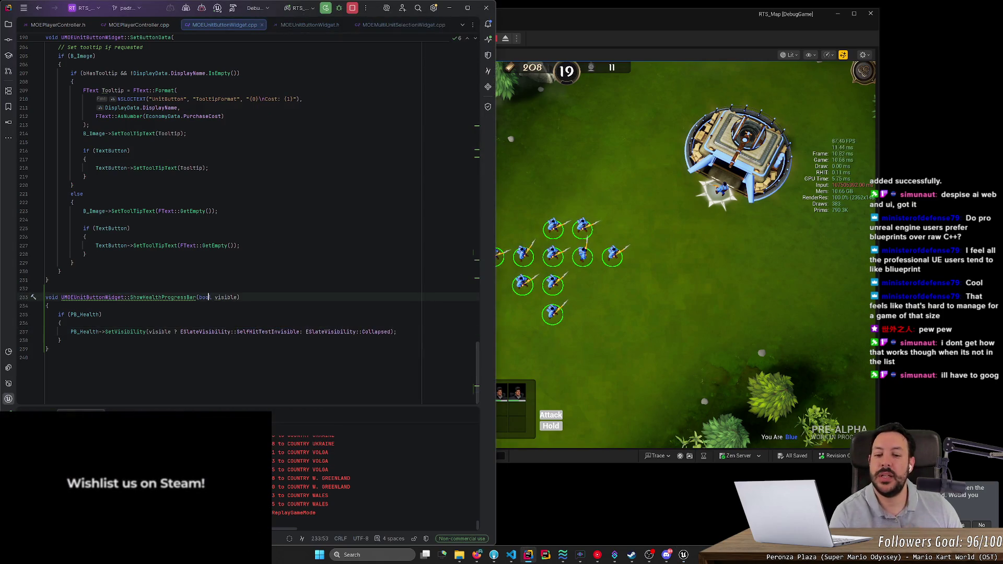
left_click(62, 322)
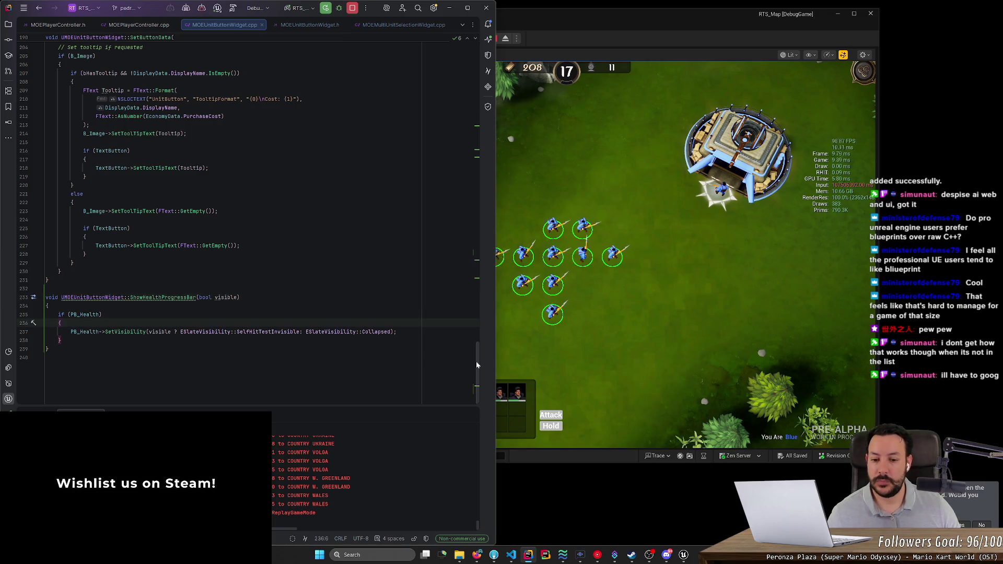
left_click(148, 297)
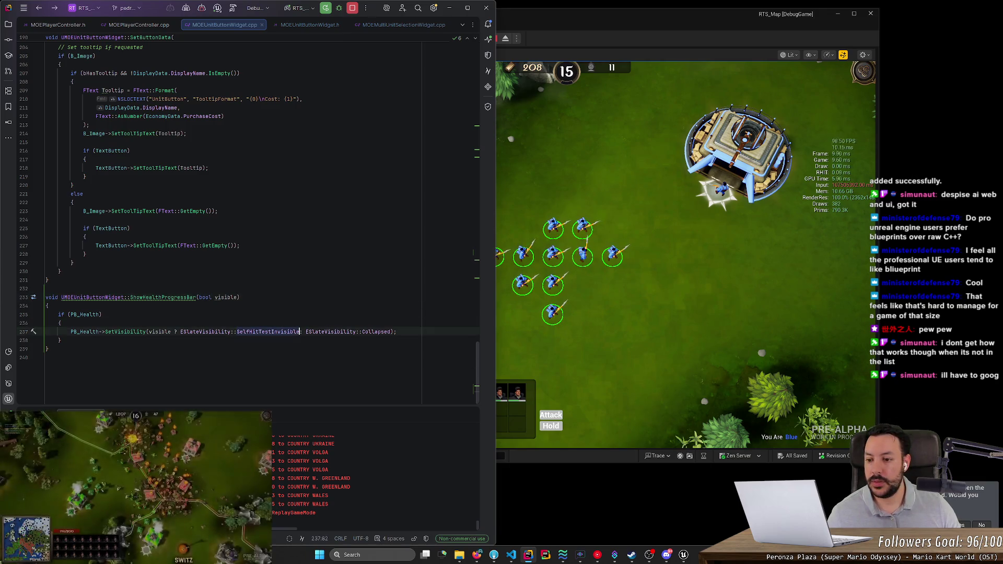
key("ctrl+b")
key("ctrl+b")
left_click(120, 358)
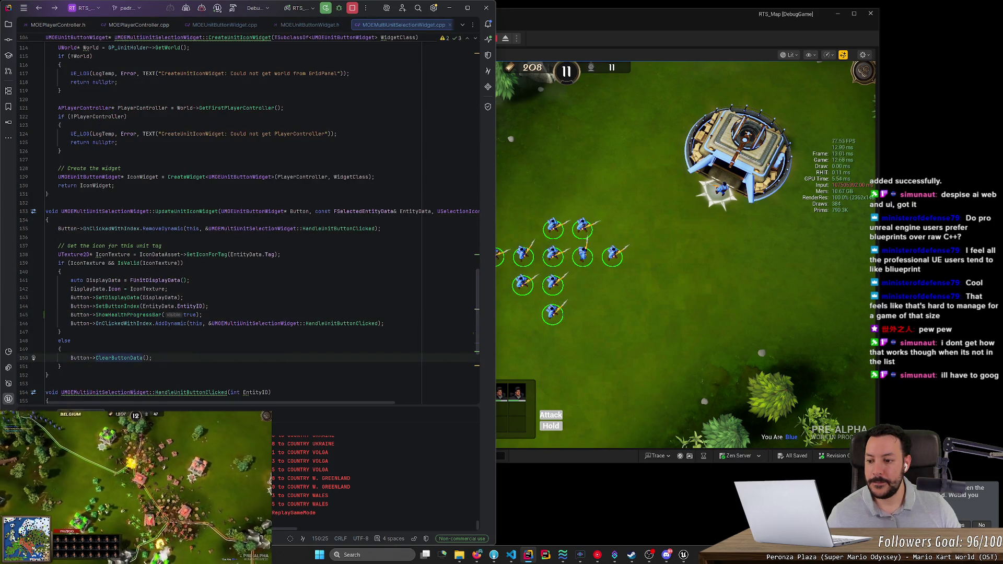
left_click(384, 323)
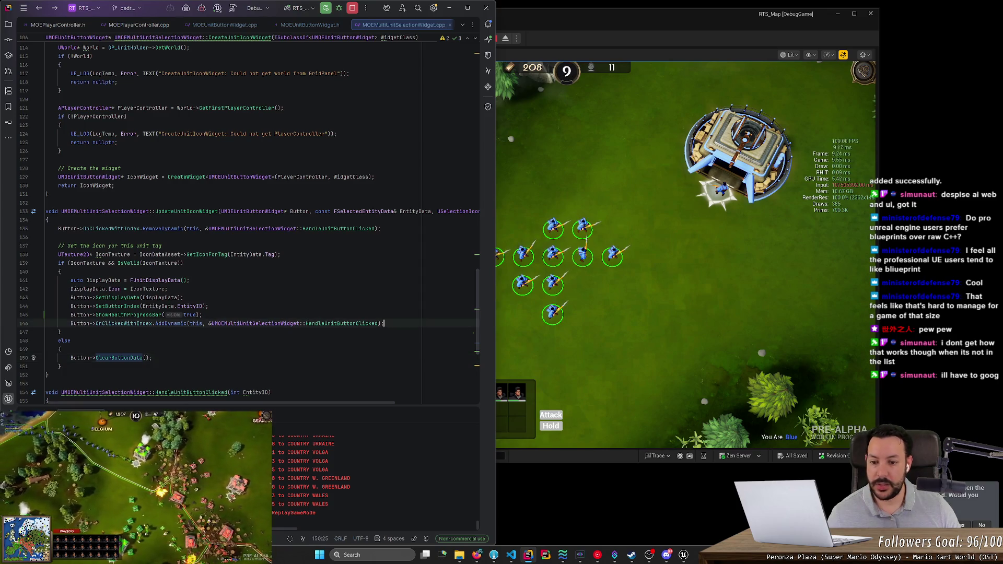
key("Return")
type("PB_")
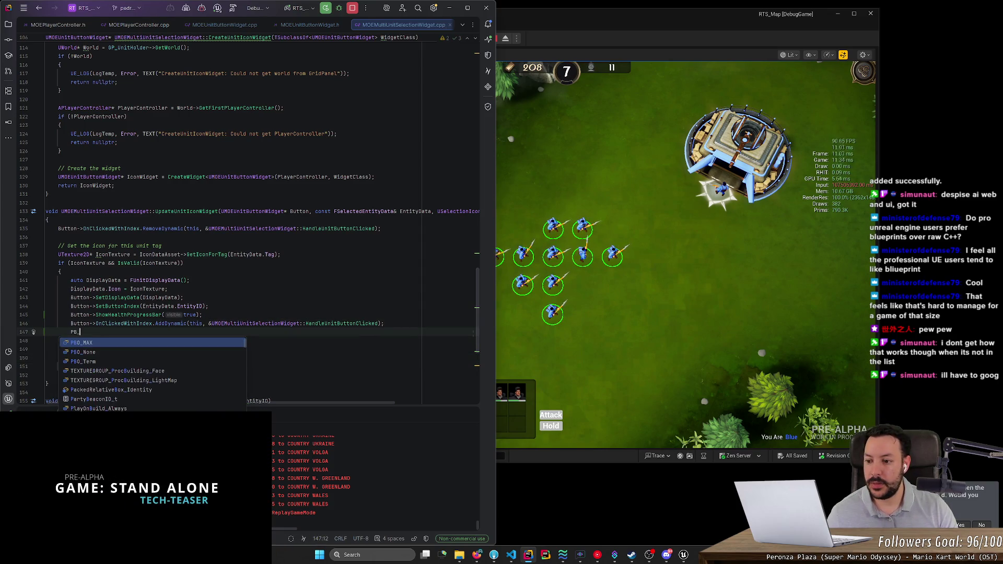
key("BackSpace")
key("BackSpace")
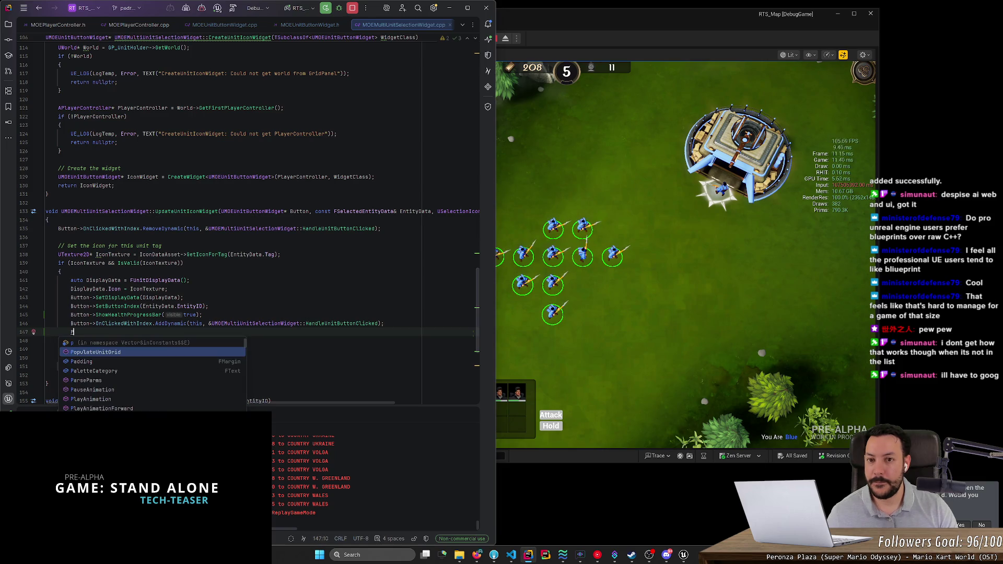
key("ctrl+y")
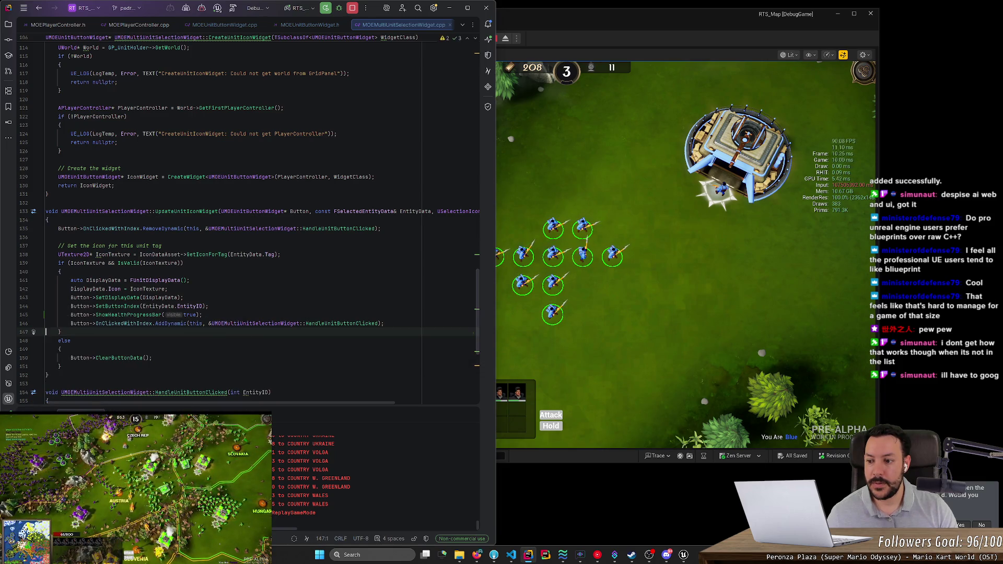
key("Up")
key("End")
key("Return")
type("Bu")
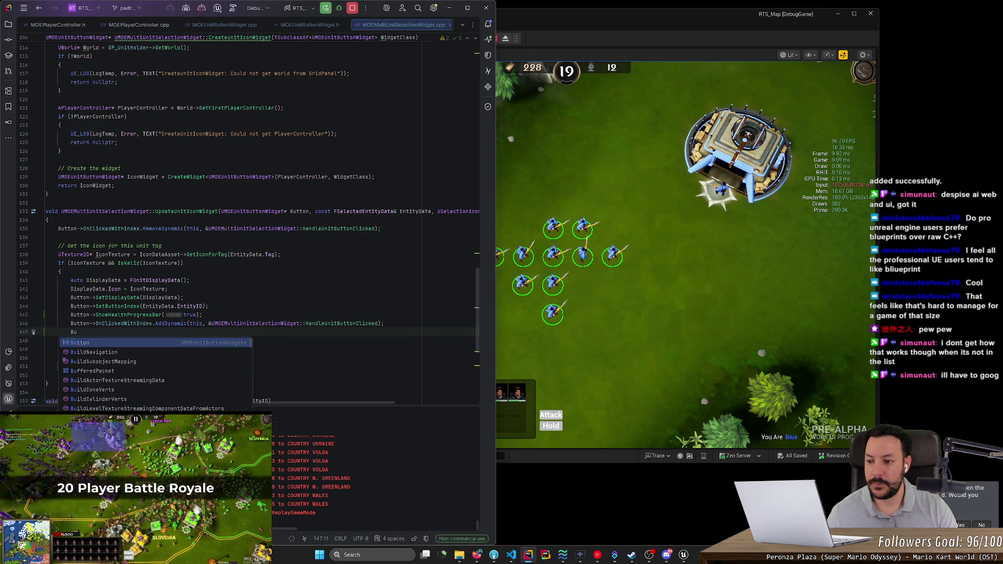
key("ctrl+y")
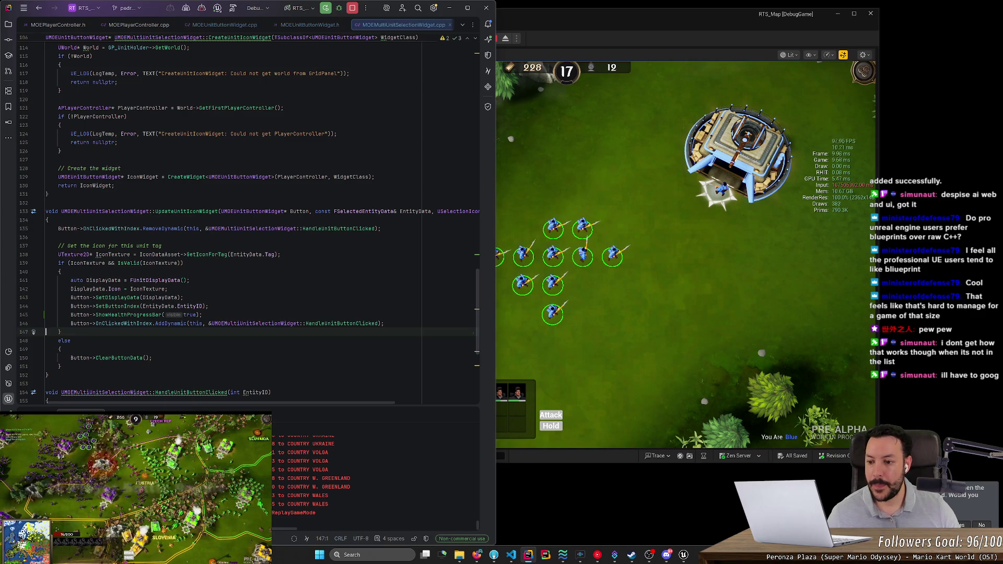
mouse_move(133, 324)
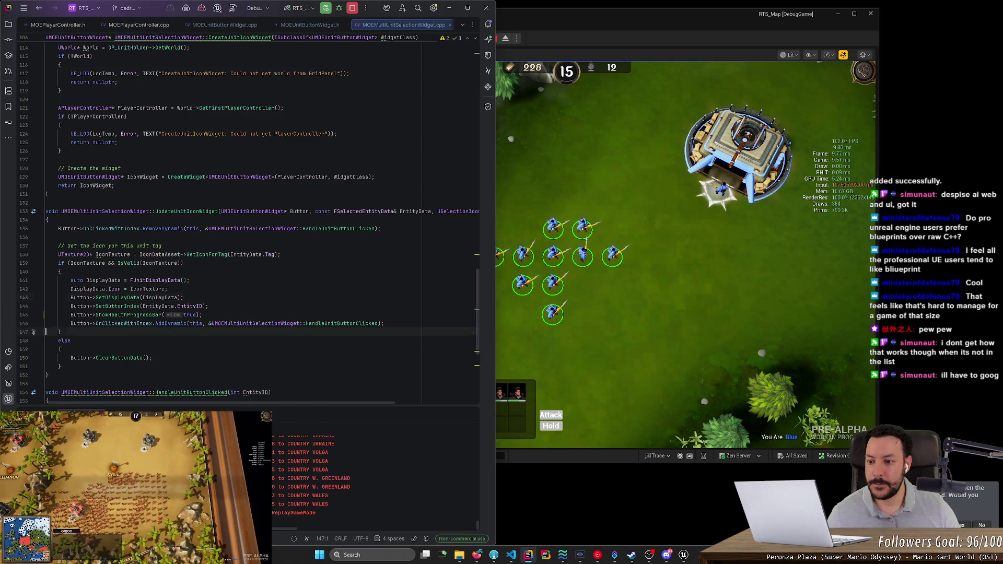
left_click(110, 297, "ctrl")
key("ctrl+alt+Left")
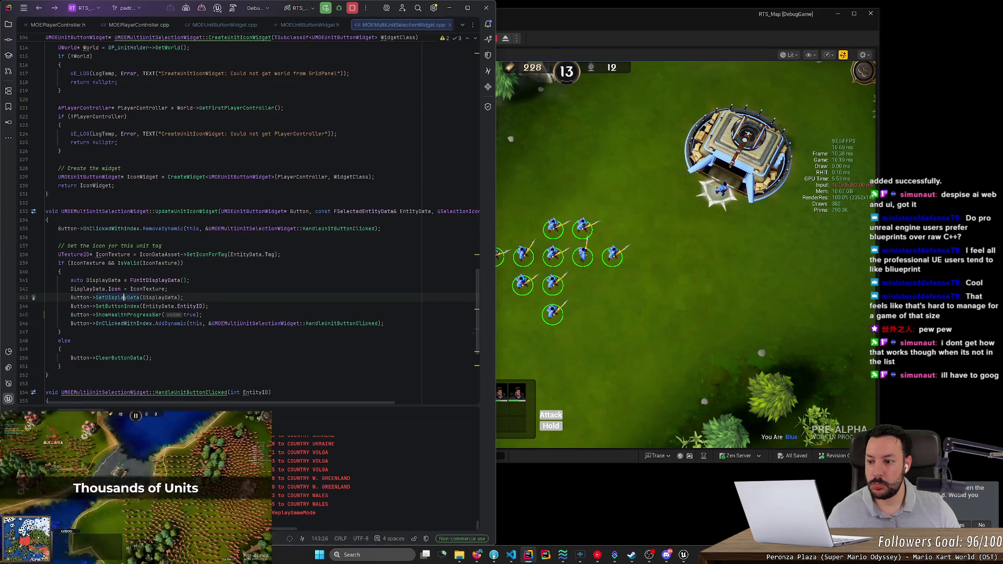
mouse_move(83, 324)
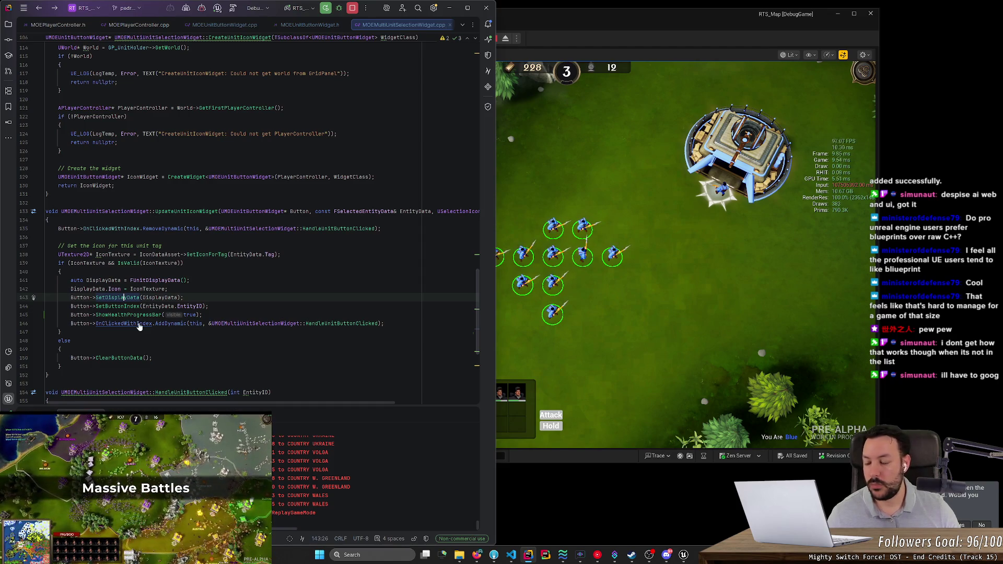
left_click(85, 324, "ctrl")
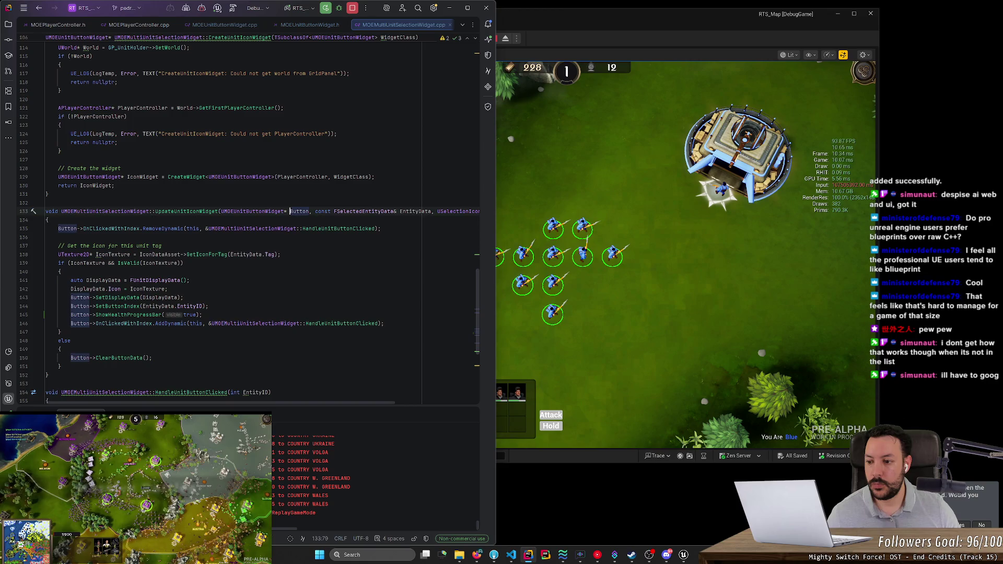
left_click(202, 315)
Step: Bring up NativeConstruct in MOEUnitButtonWidget.cpp
key("ctrl+Tab")
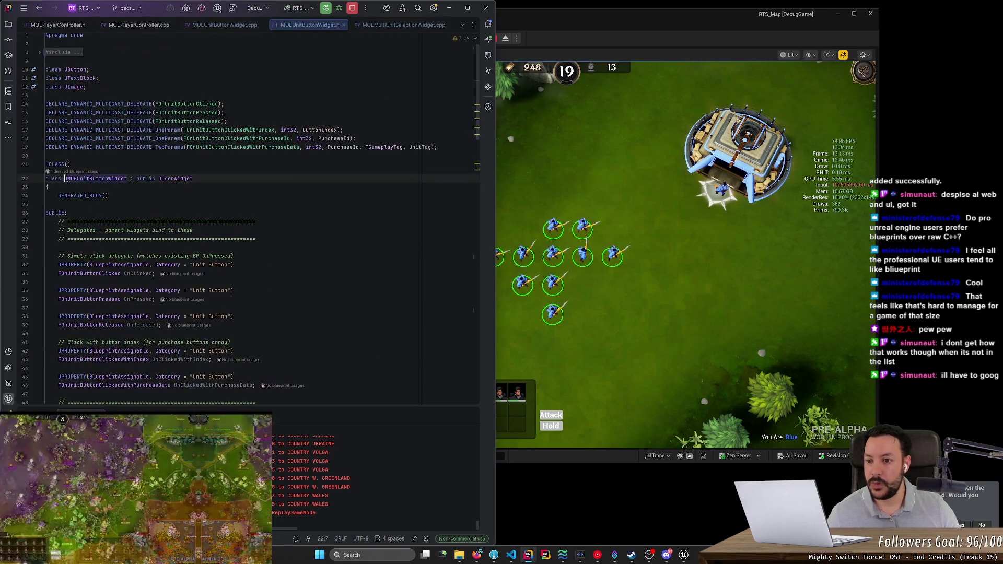
scroll(251, 214, "down", 8)
key("ctrl+Tab")
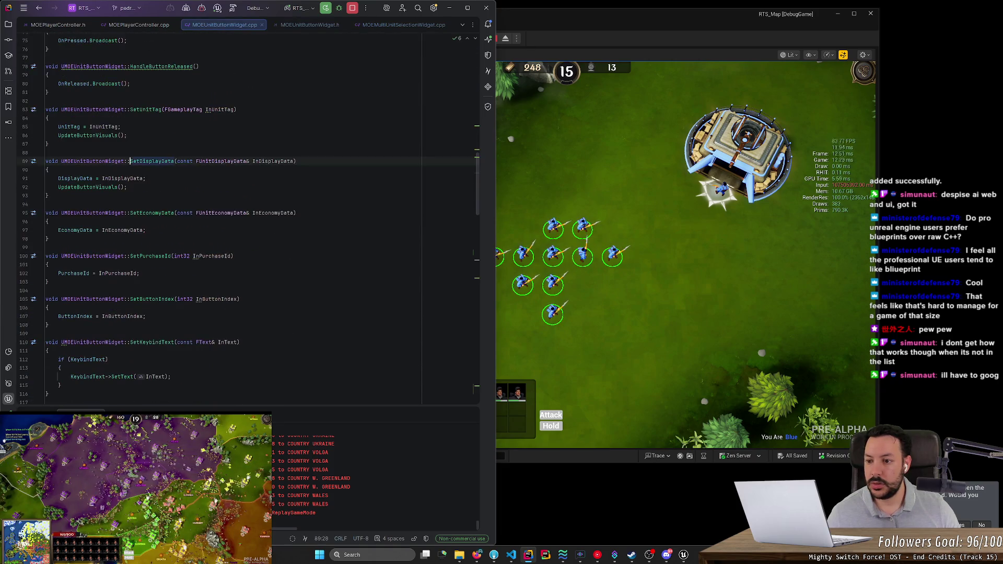
left_click_drag(479, 161, 485, 77)
scroll(251, 214, "up", 5)
Step: Duplicate the if (TextButton) block below the original
mouse_move(61, 279)
left_mouse_down()
mouse_move(31, 261)
mouse_move(29, 238)
left_mouse_up()
key("ctrl+c")
left_click(63, 279)
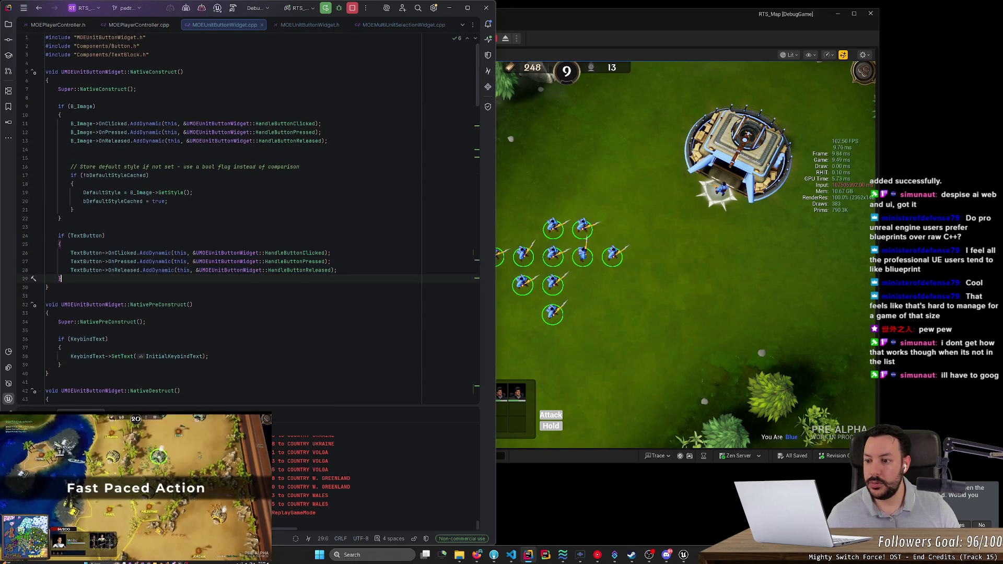
key("Return")
key("ctrl+v")
Step: Rename every TextButton in the duplicated block to PB_Health
left_click(73, 296)
double_click(74, 296)
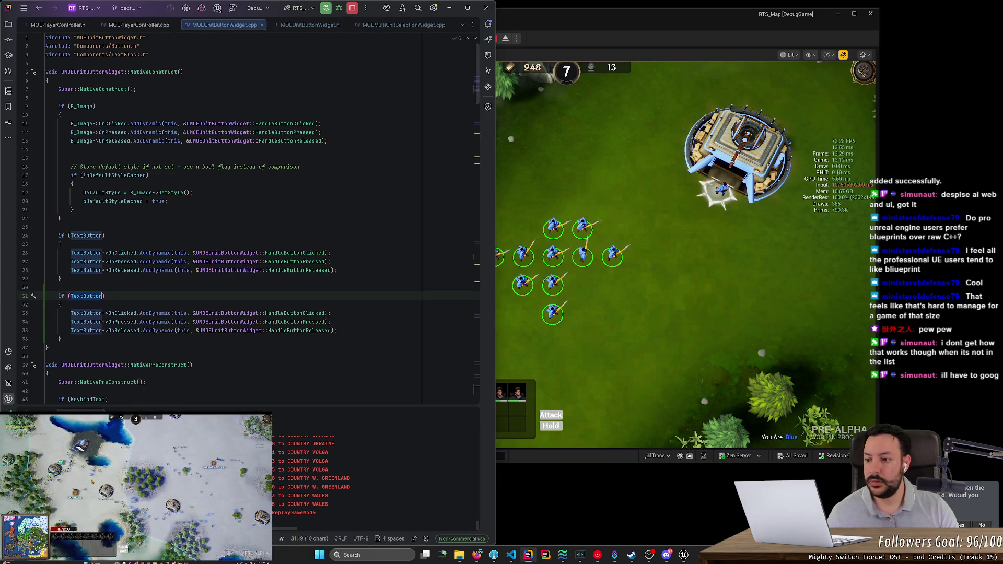
type("PB")
key("Tab")
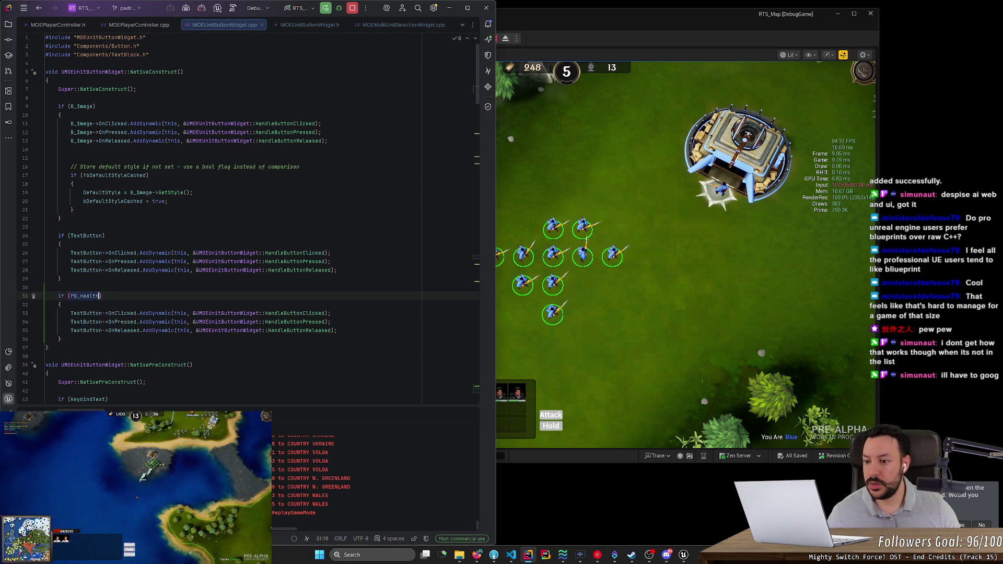
double_click(83, 313)
key("alt+j")
key("alt+j")
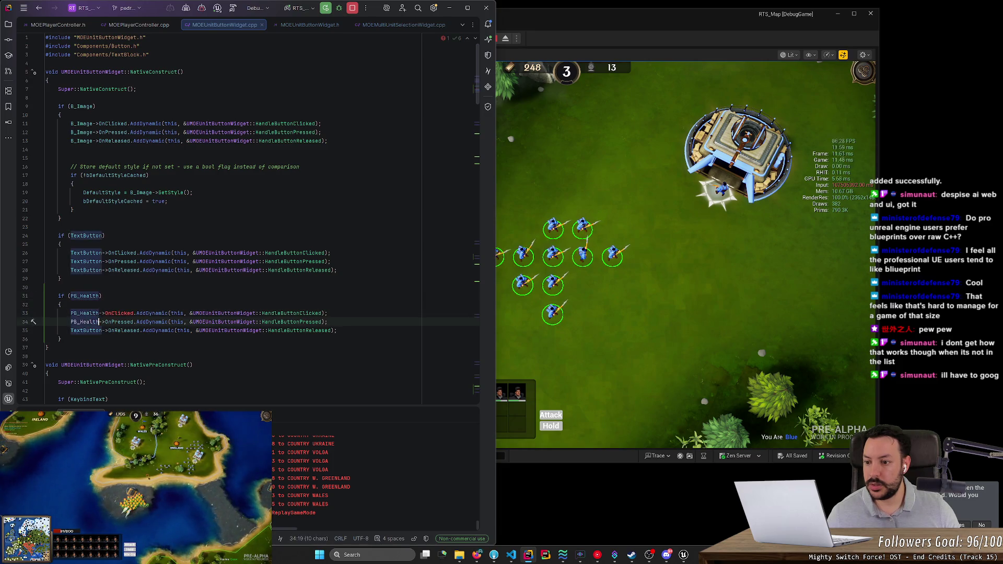
type("PB_Health")
Step: Browse PB_Health's member list, then delete the trial PB_Health block
left_click(98, 312)
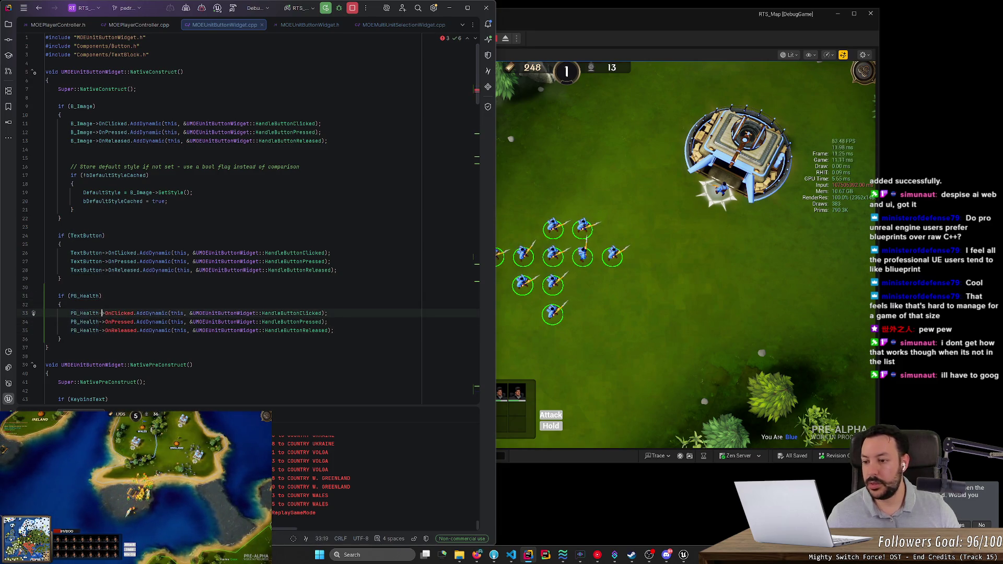
type("C->")
type("Click")
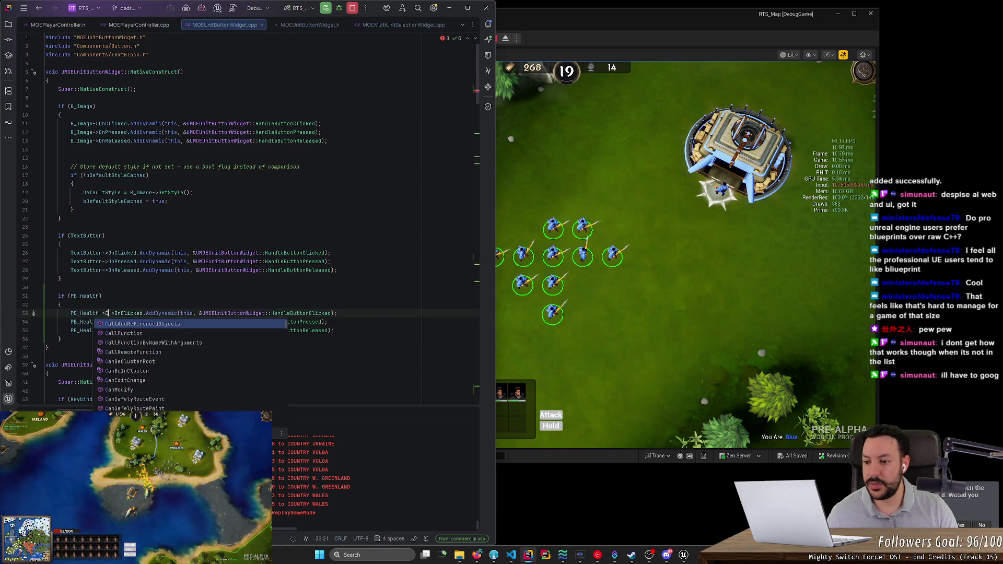
key("BackSpace")
key("BackSpace")
key("BackSpace")
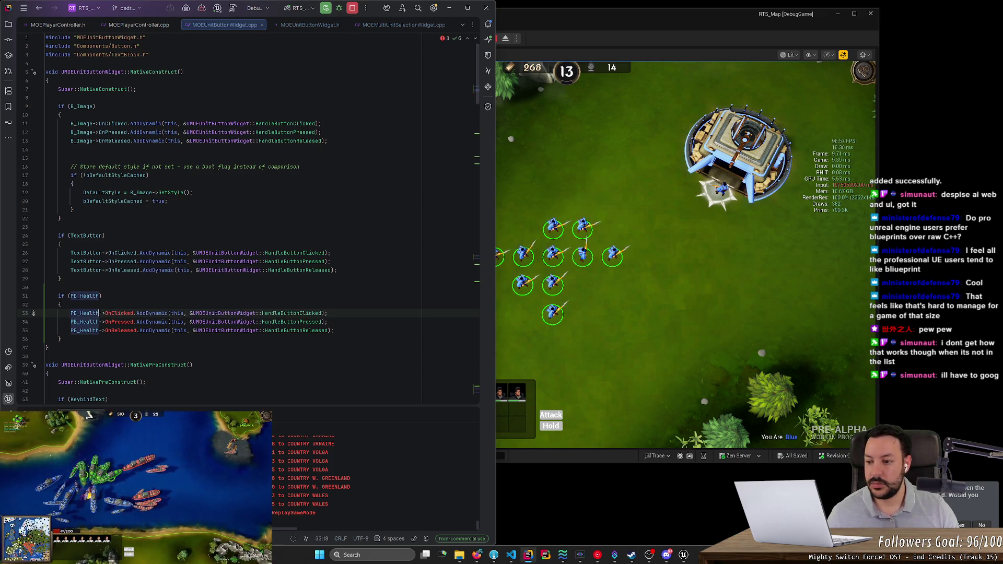
type("->")
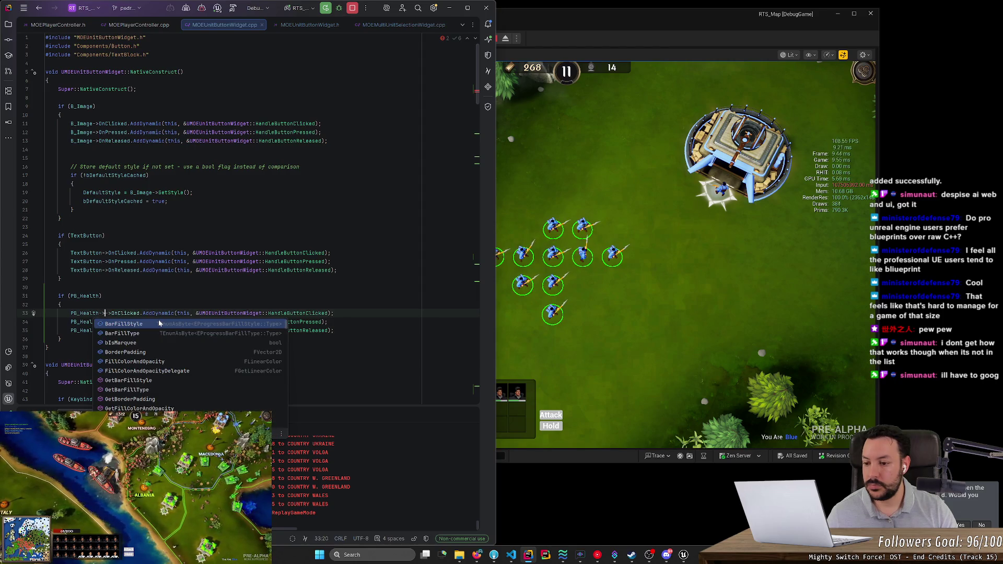
scroll(168, 382, "down", 5)
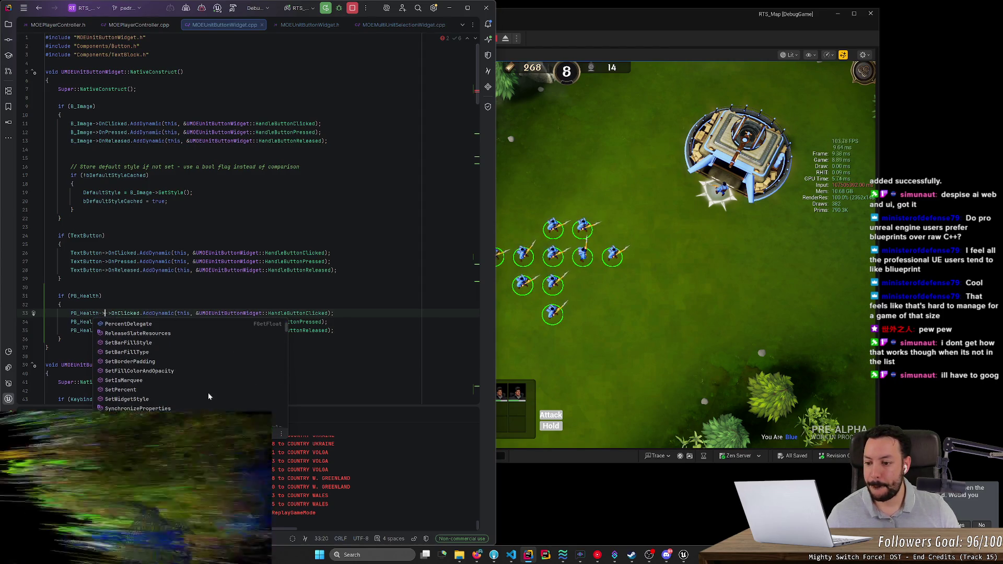
scroll(208, 392, "down", 3)
scroll(208, 396, "down", 3)
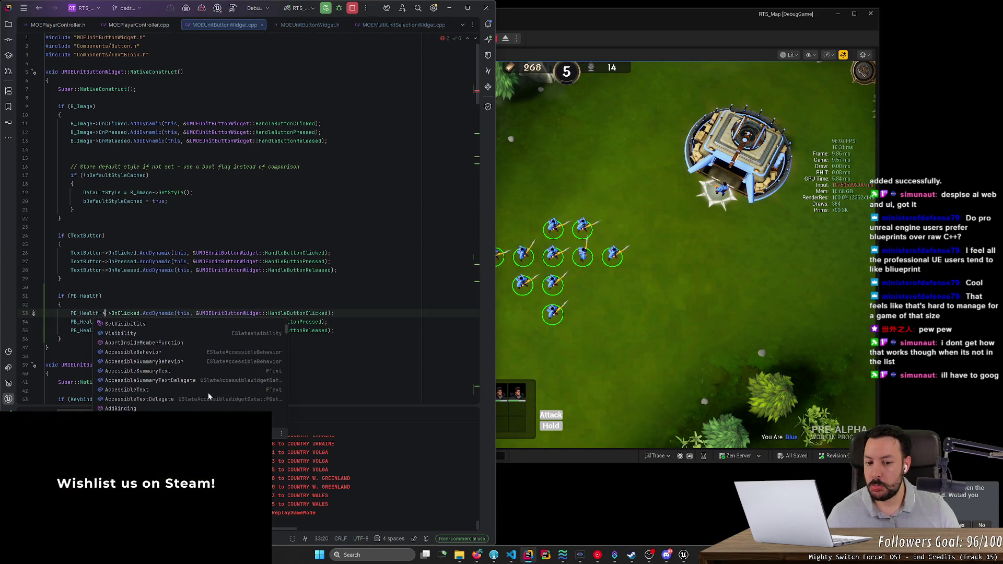
key("Escape")
left_click_drag(61, 338, 60, 279)
key("Delete")
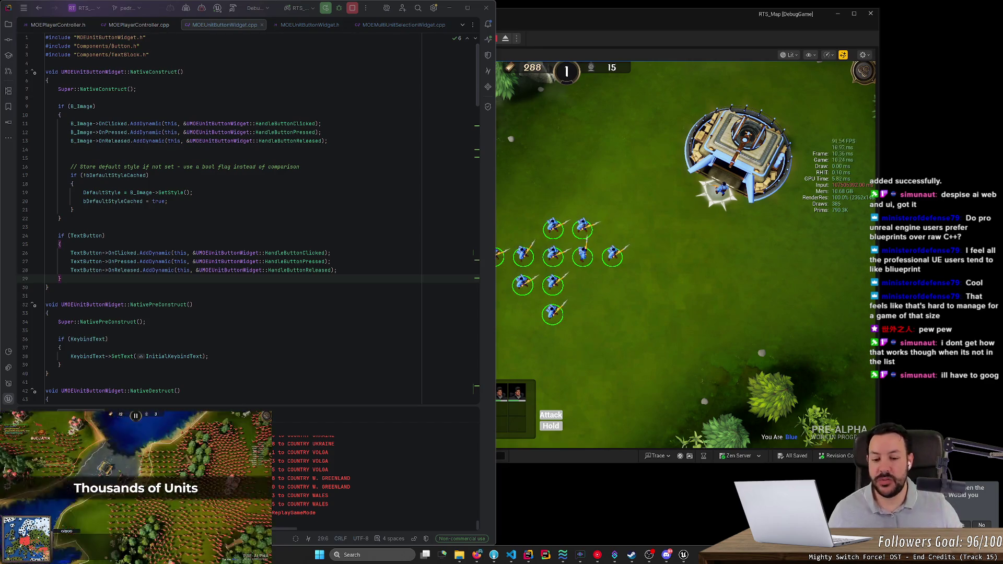
Step: Select three more units in the game, then stop the play session
left_click(623, 339)
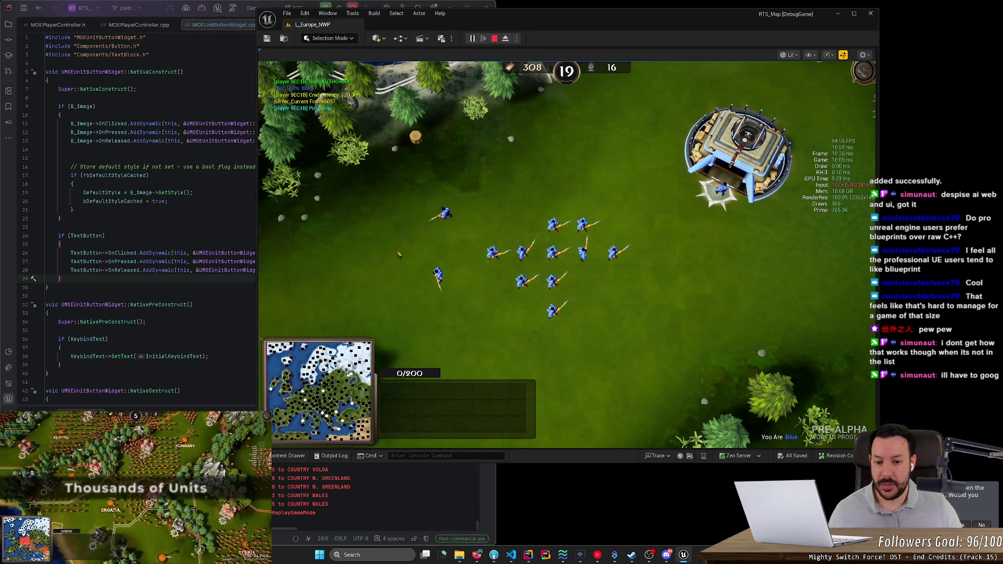
left_click_drag(600, 290, 405, 197)
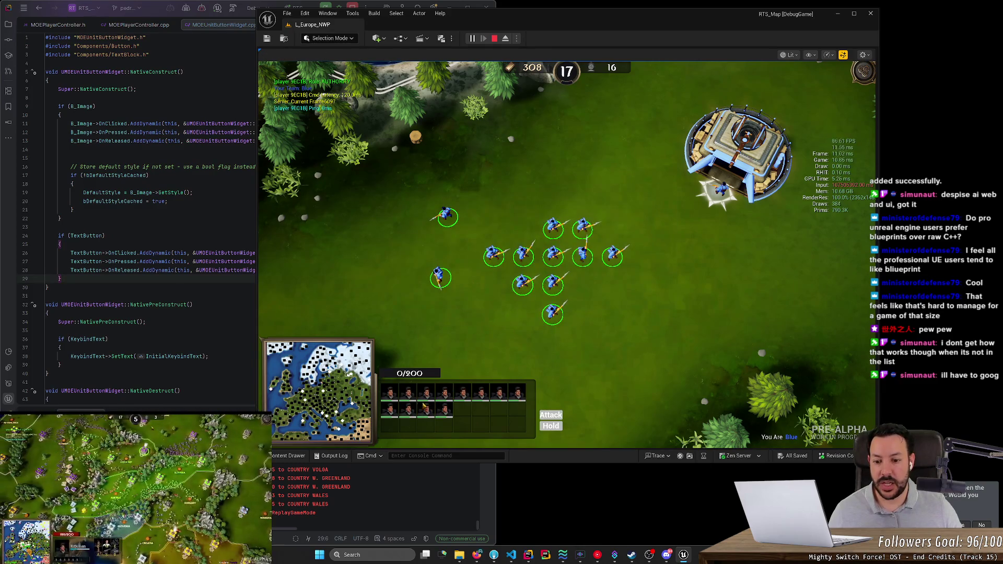
key("ctrl+space")
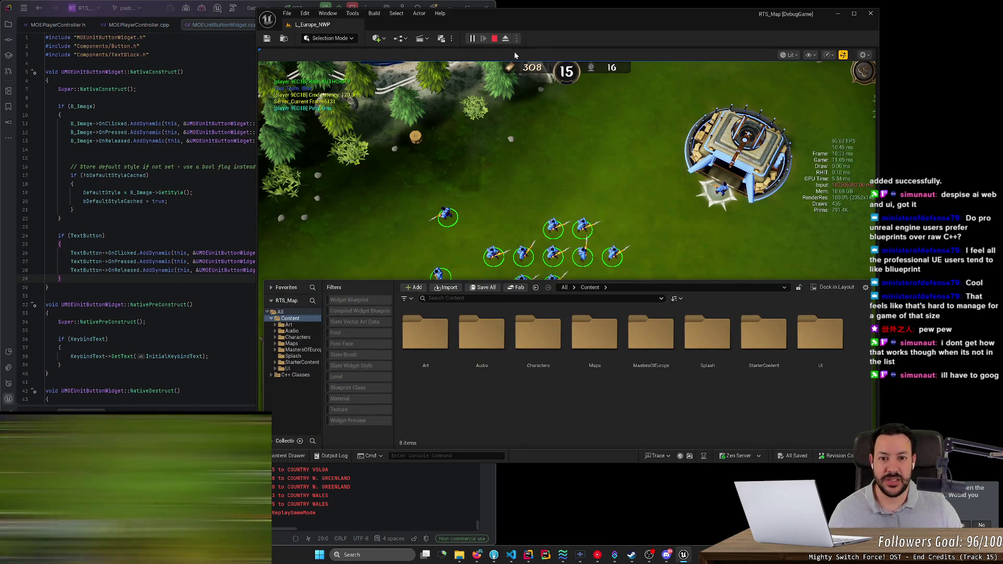
left_click(495, 39)
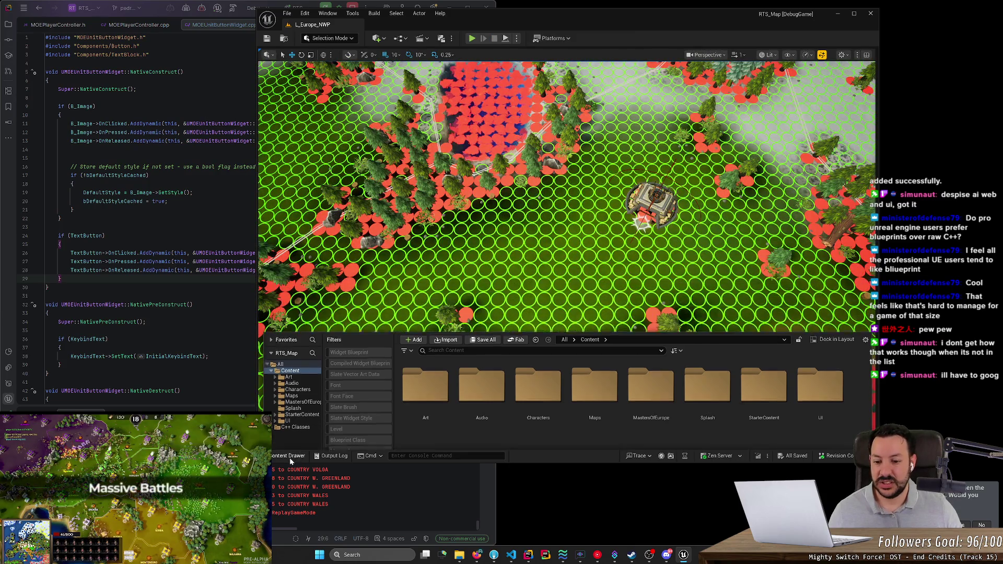
left_click(289, 457)
Step: Search the project content for 'button unit' and open WBP_UnitButton
left_click(289, 457)
type("button unit")
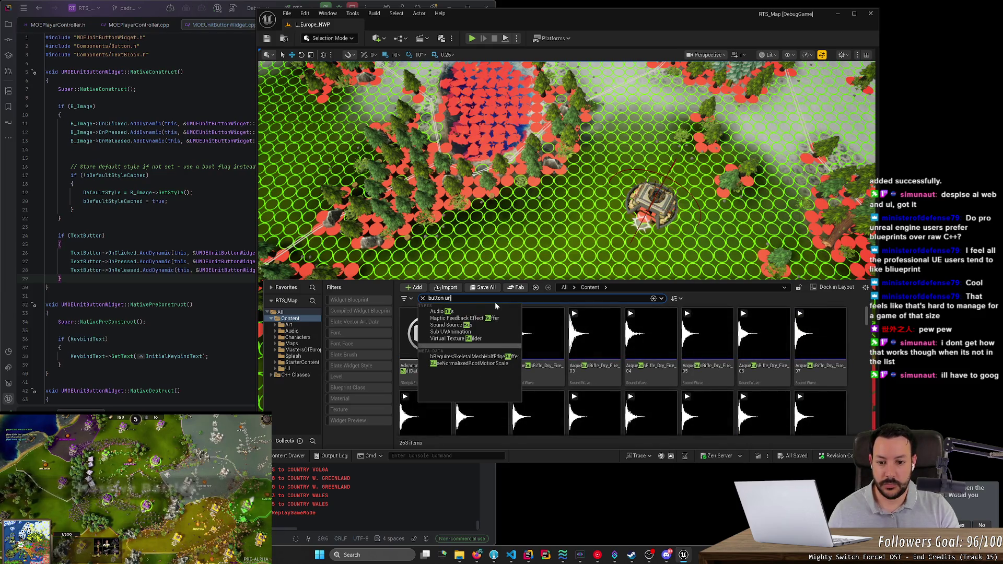
double_click(480, 337)
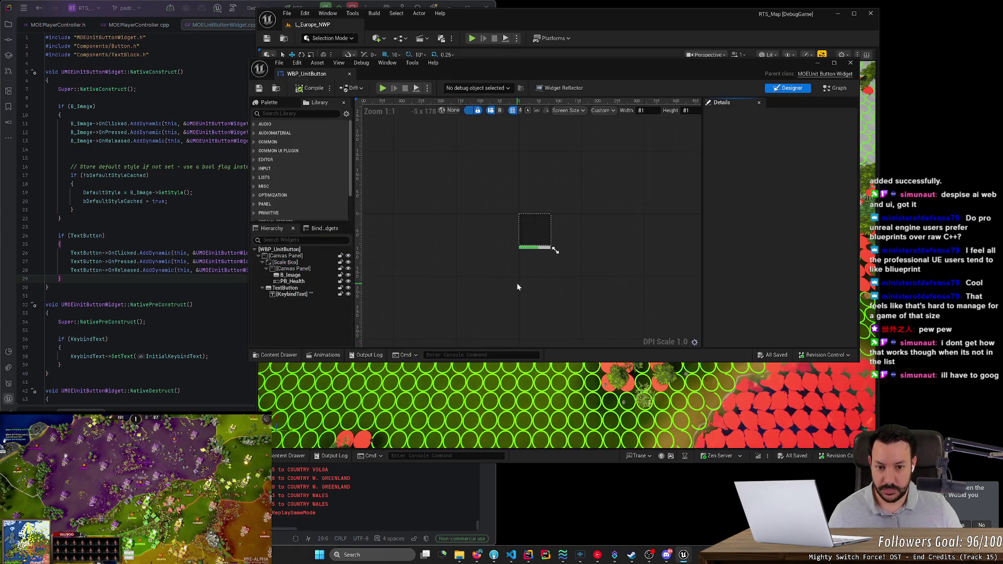
Step: Raise PB_Health by dragging its Alignment Y to about 1.03
scroll(525, 266, "up", 4)
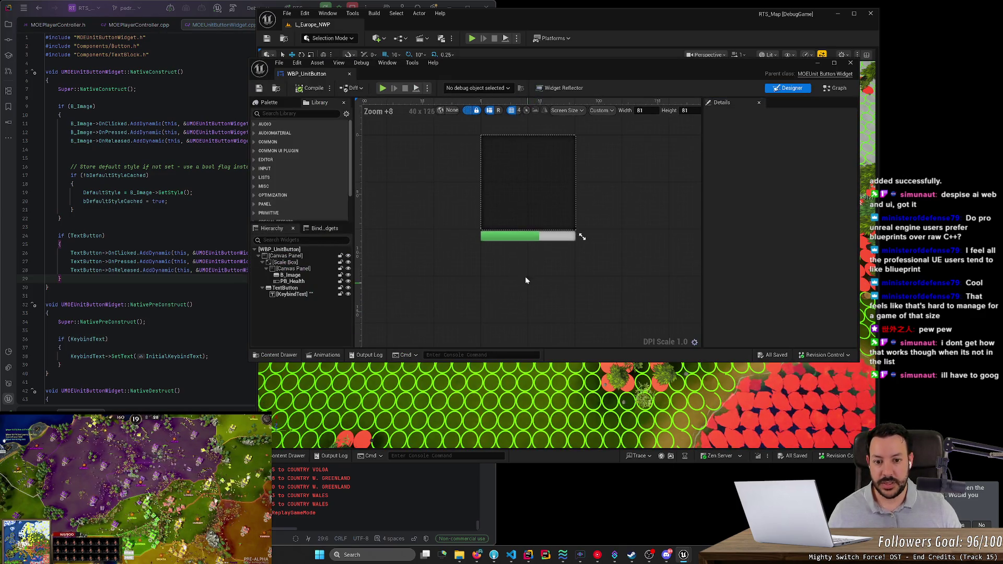
left_click(520, 241)
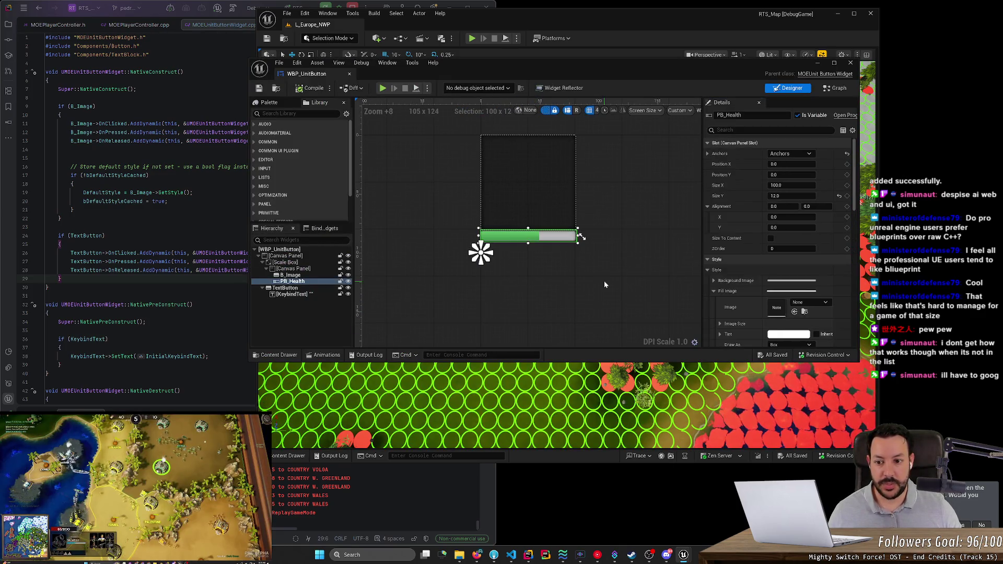
left_click(708, 260)
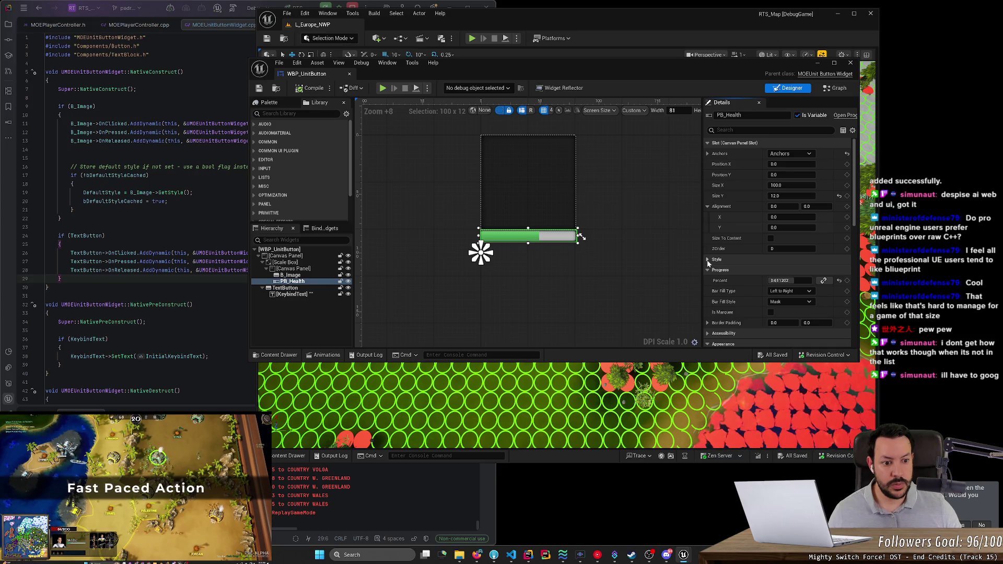
left_click(708, 269)
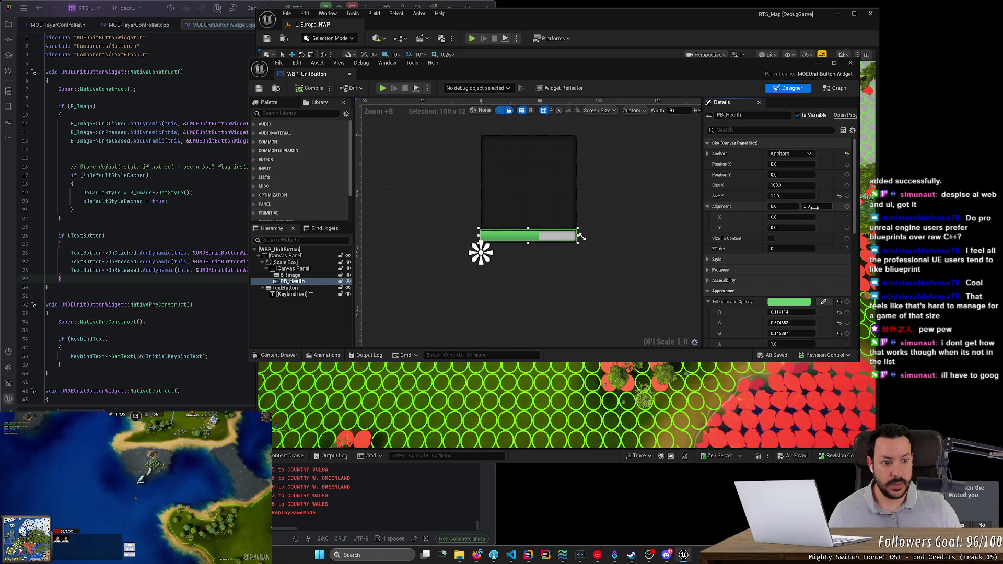
left_click_drag(819, 207, 838, 207)
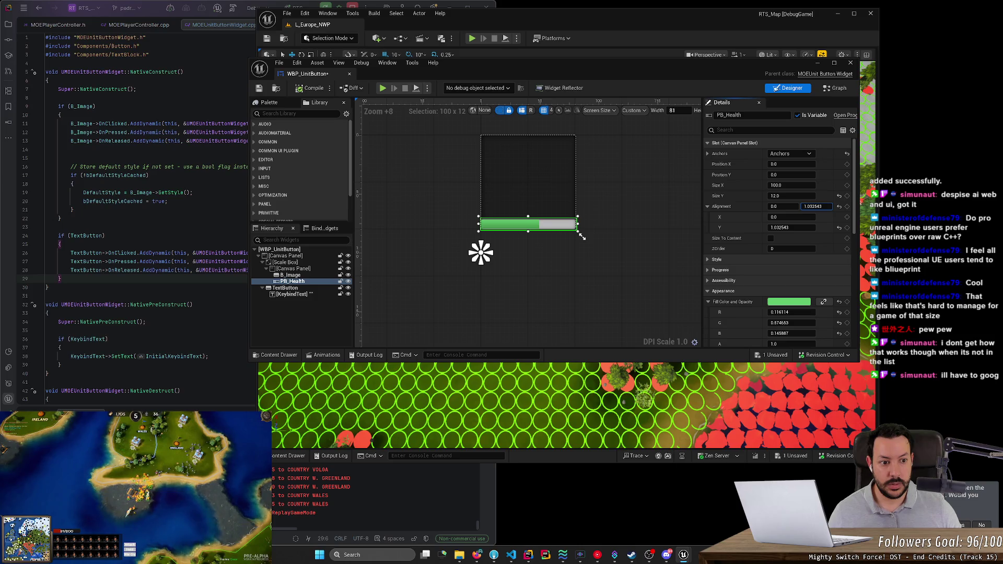
Step: Compile and save WBP_UnitButton, then start a play session
left_click(584, 281)
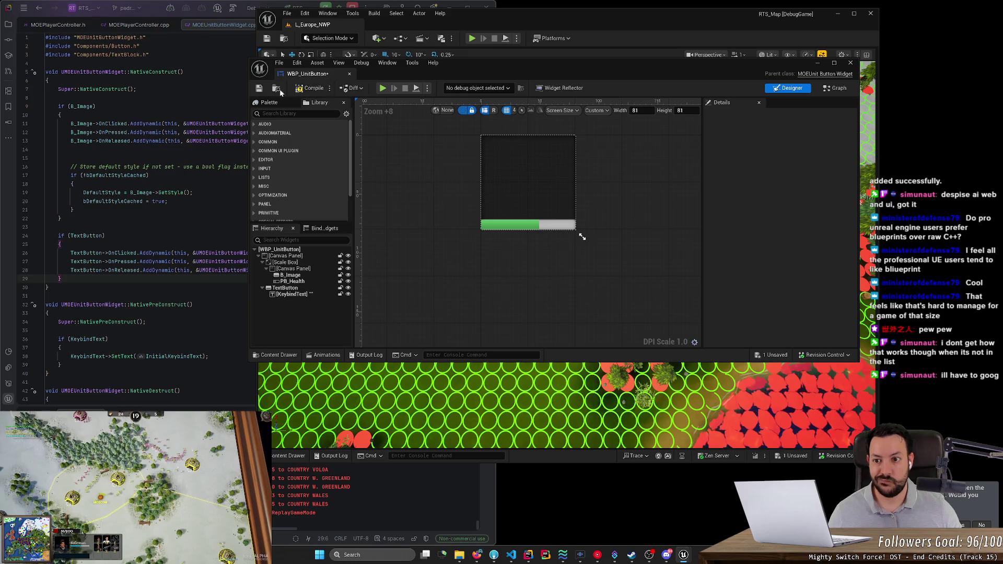
left_click(312, 89)
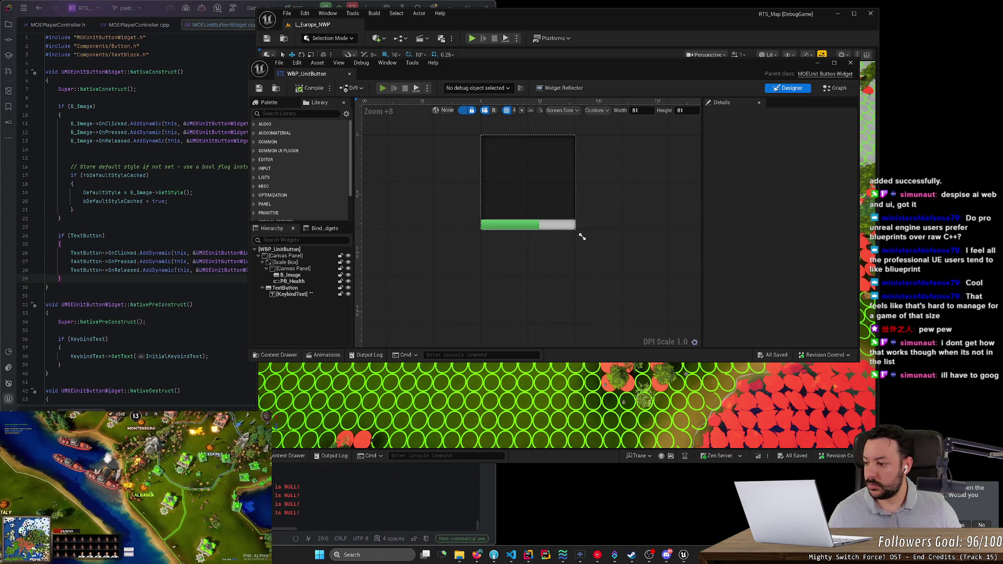
key("alt+p")
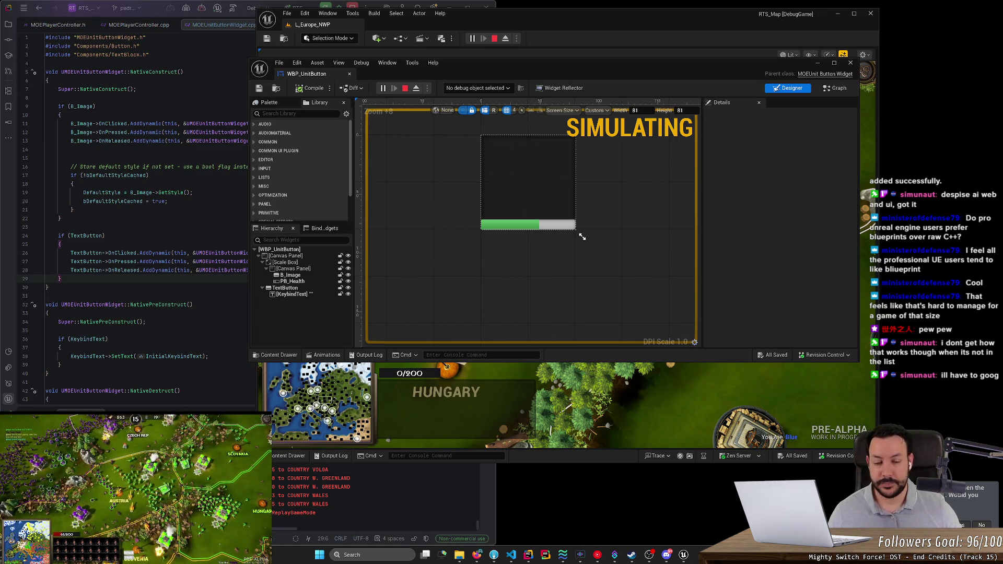
Step: Queue a Rifleman, select the base units, castle and four soldiers, then stop with Esc
left_click(818, 63)
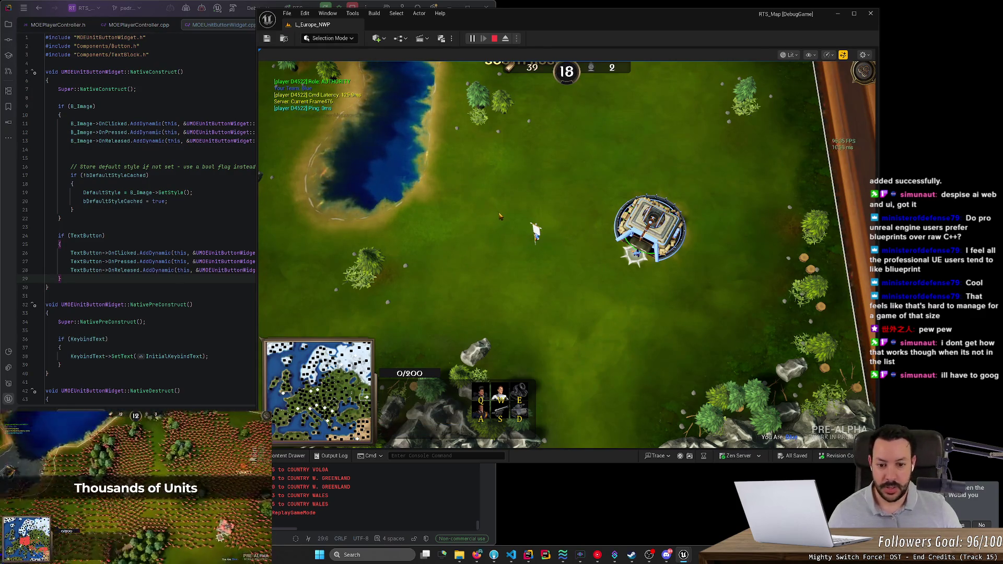
key("q")
scroll(522, 256, "up", 2)
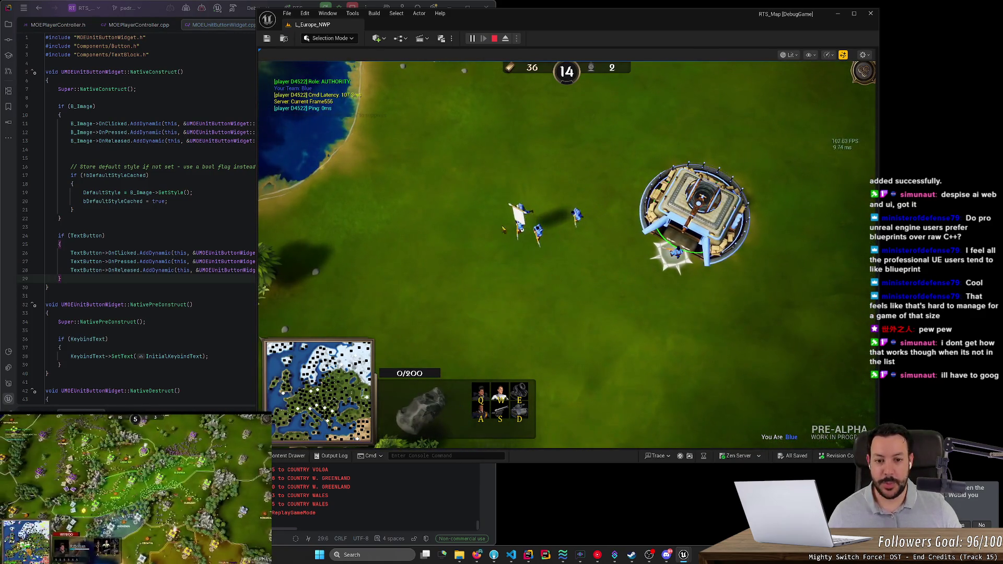
left_click_drag(480, 175, 595, 283)
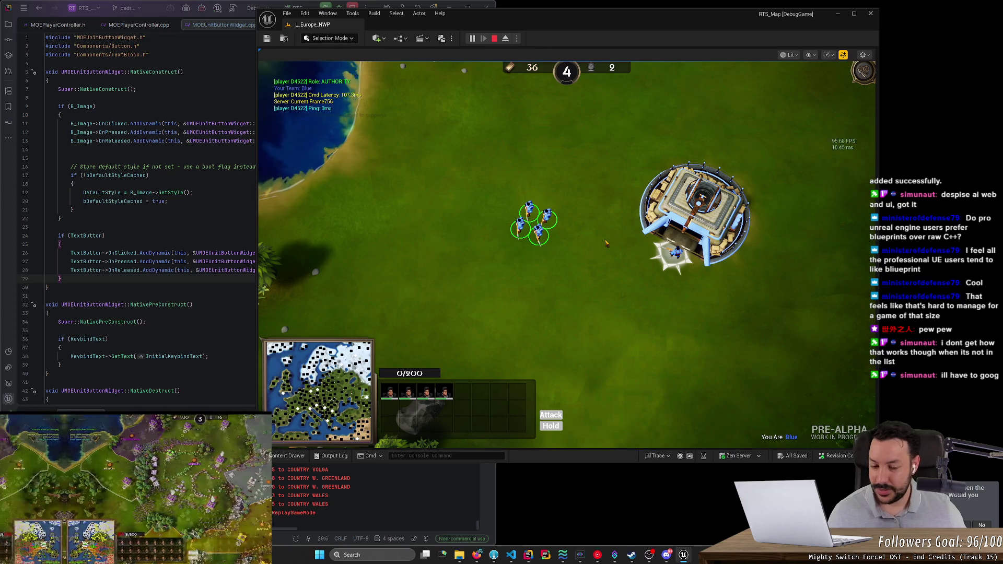
left_click(672, 218)
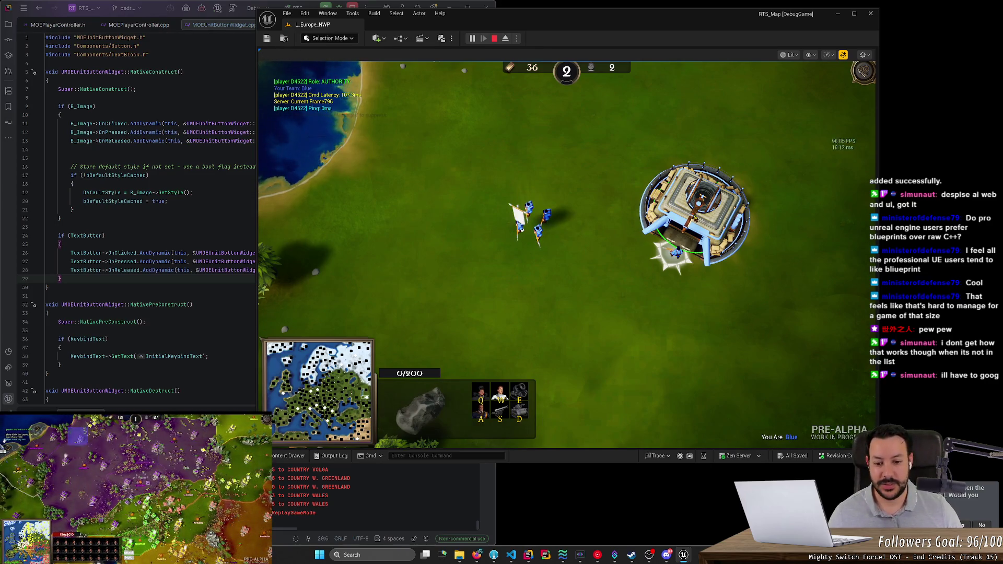
left_click_drag(462, 190, 562, 250)
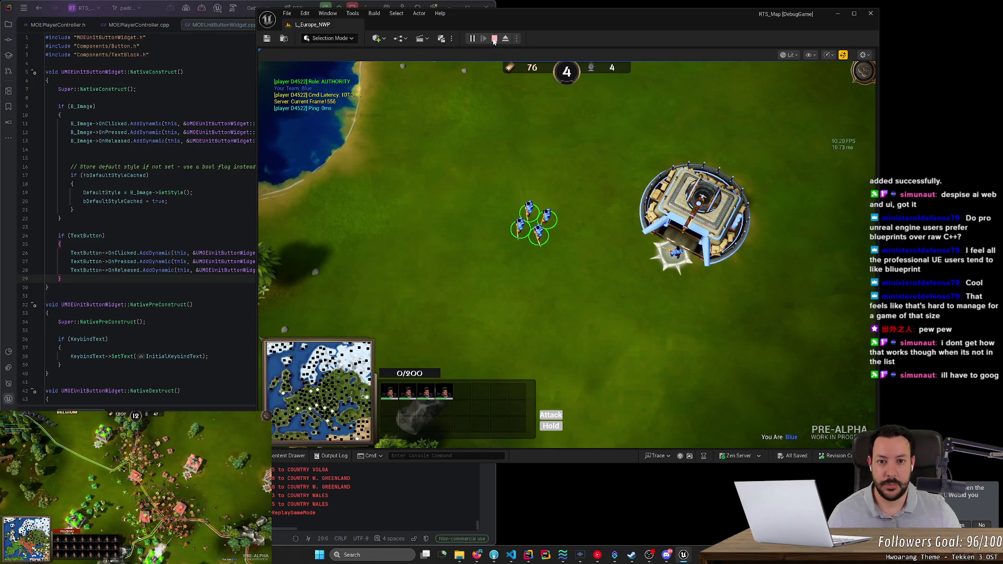
key("Escape")
Step: Reopen WBP_UnitButton from the Content Drawer and select its B_Image layer
left_click(293, 459)
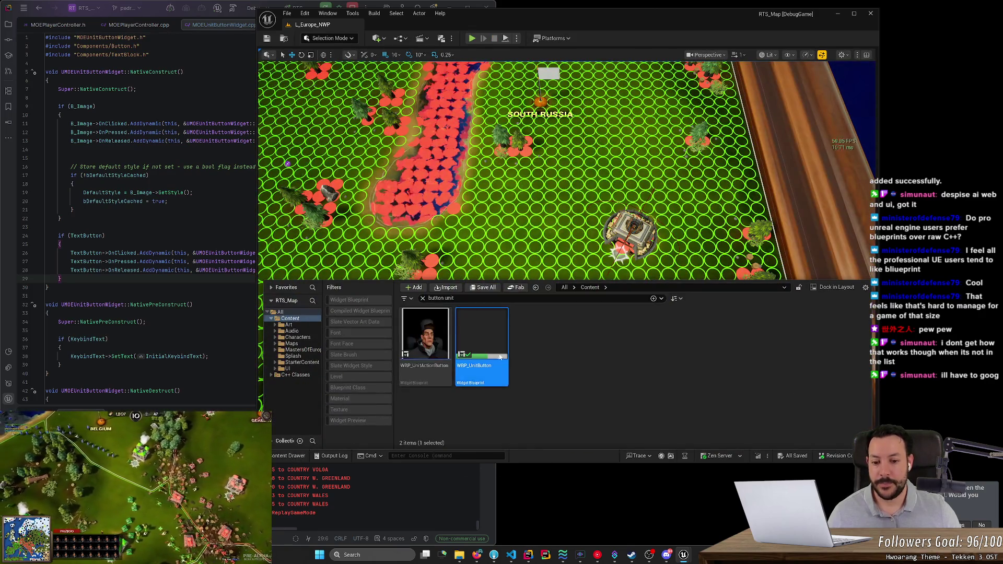
double_click(481, 355)
left_click(314, 276)
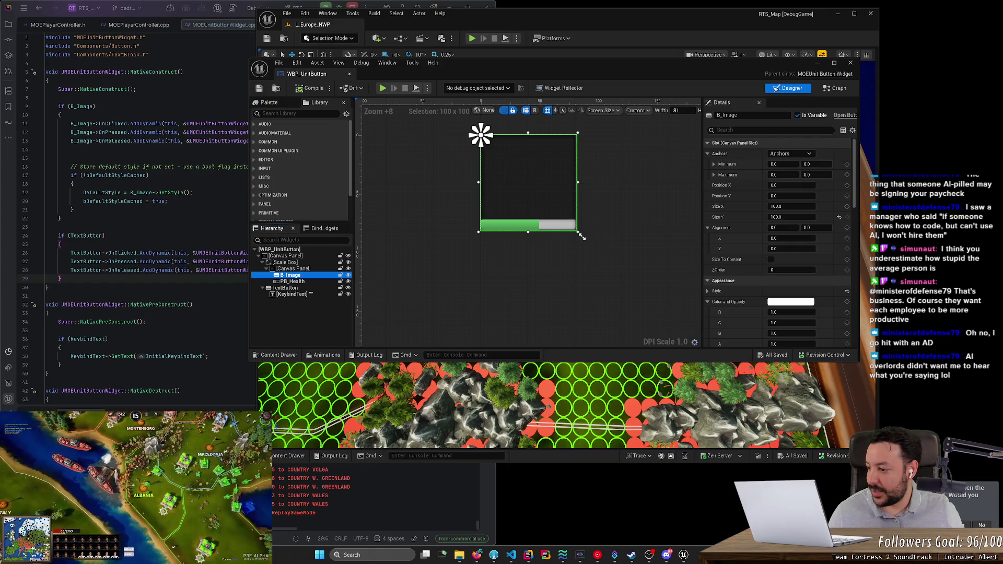
scroll(473, 256, "up", 4)
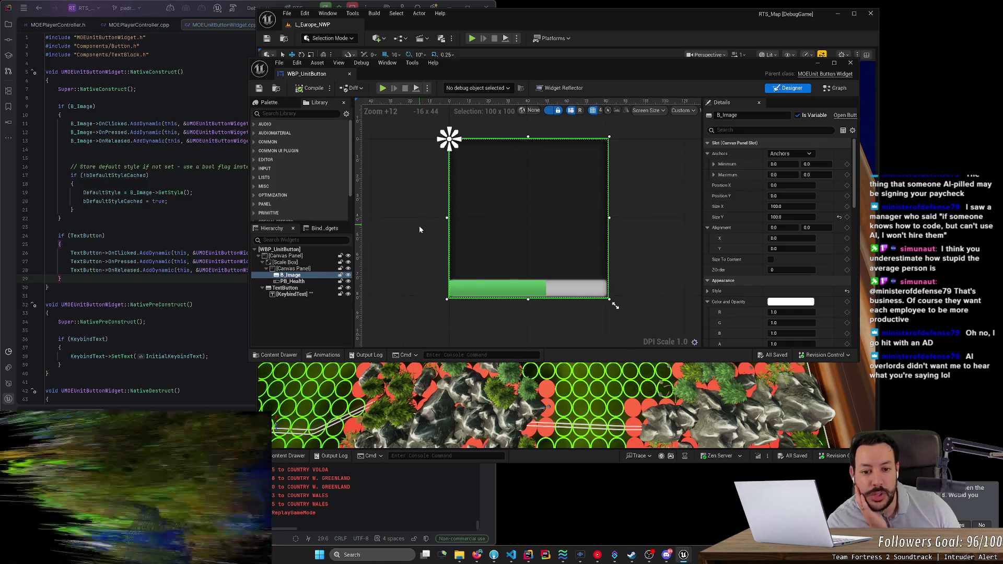
Step: Review the B_Image, PB_Health and TextButton nesting and reselect B_Image
scroll(419, 225, "up", 1)
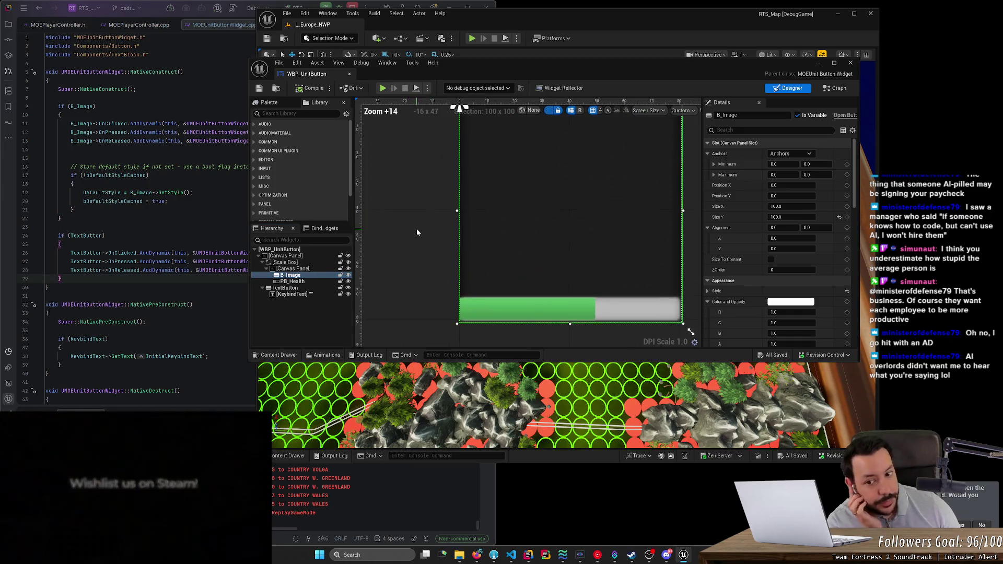
scroll(416, 228, "down", 3)
scroll(376, 266, "up", 2)
scroll(394, 263, "down", 3)
scroll(393, 263, "up", 1)
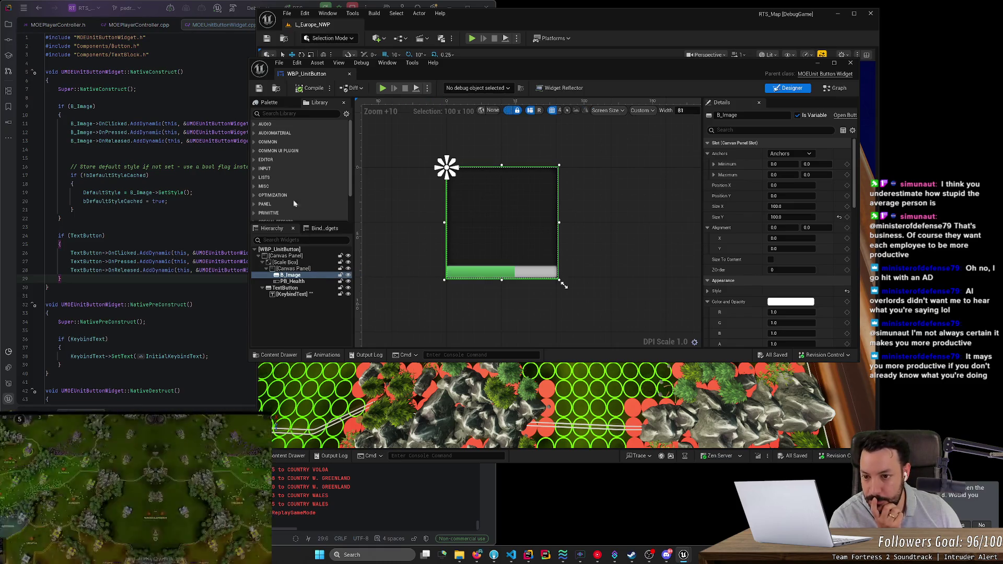
scroll(292, 188, "down", 2)
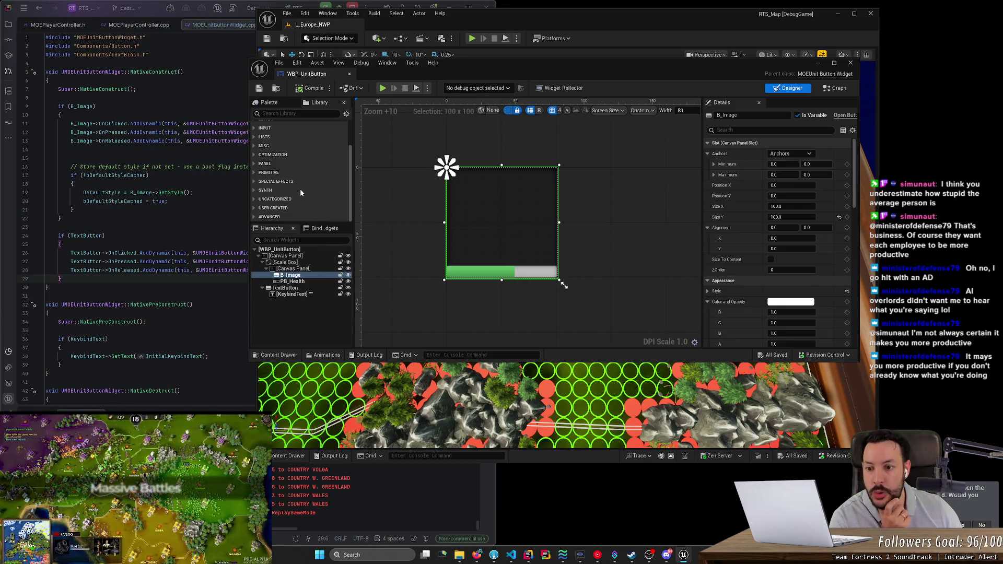
scroll(300, 192, "up", 2)
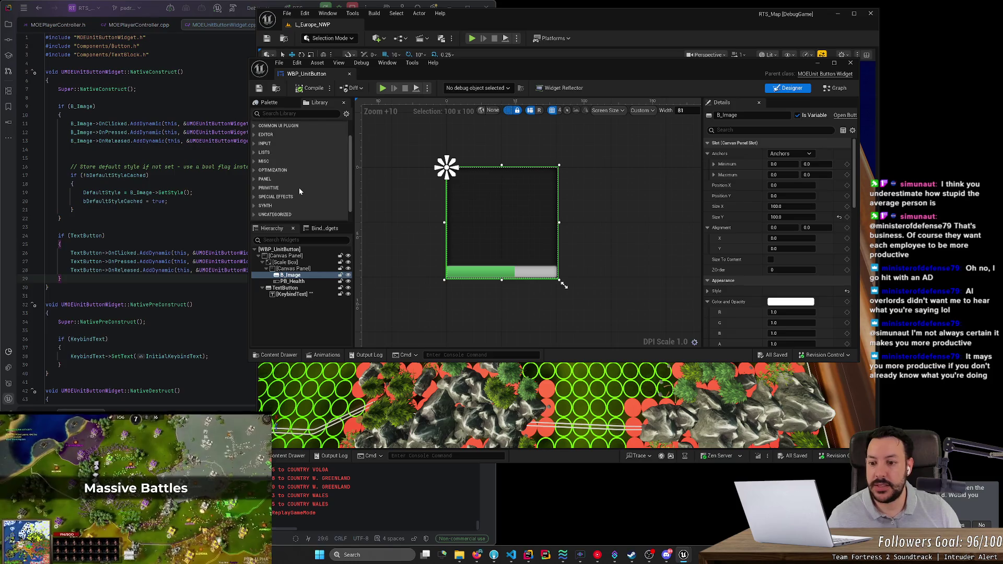
left_click(303, 271)
left_click(302, 276)
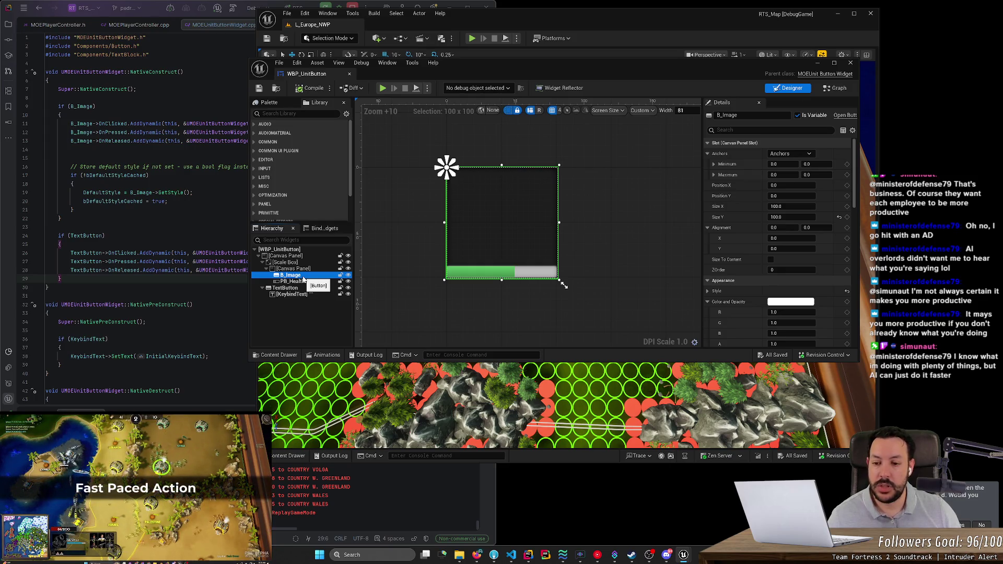
Step: Check B_Image's context actions, then shift the WBP_UnitButton window left and widen it
right_click(300, 280)
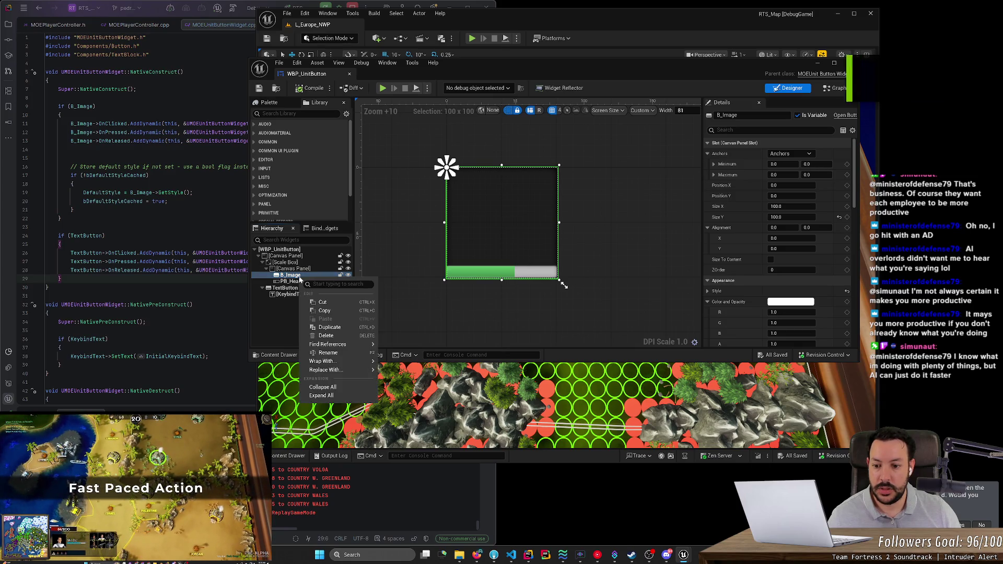
mouse_move(339, 370)
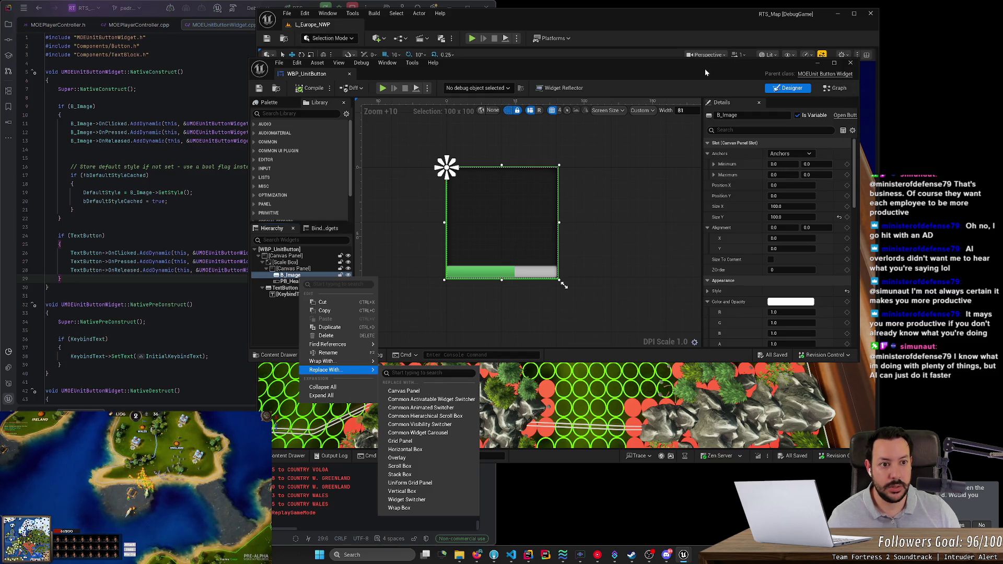
left_click_drag(704, 68, 608, 63)
left_click_drag(763, 96, 870, 97)
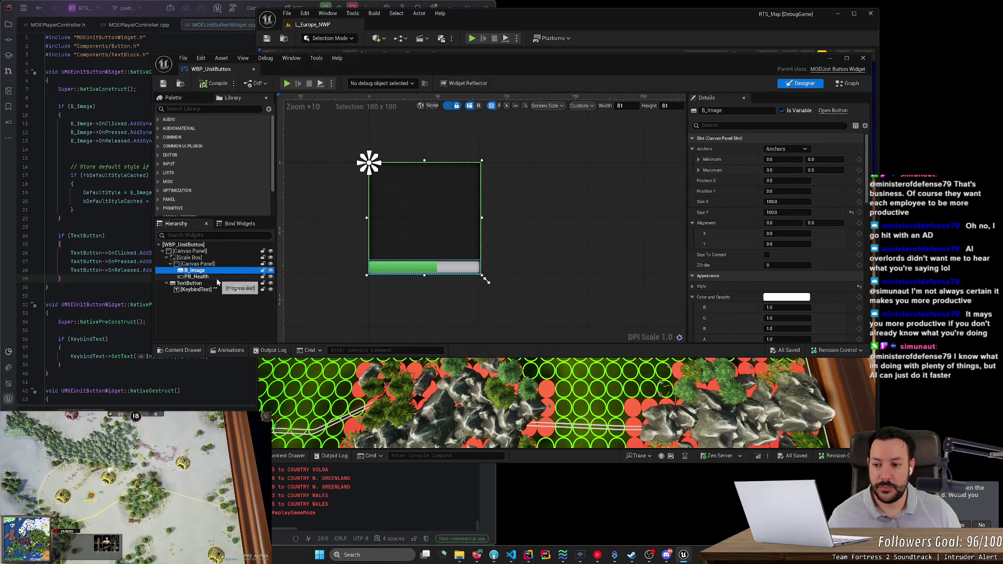
left_click(206, 265)
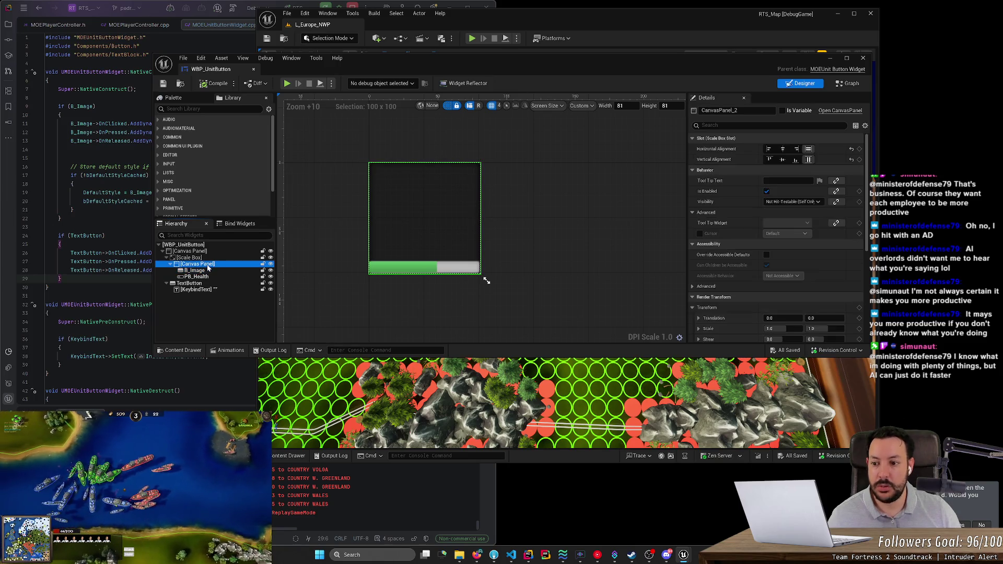
Step: Search the Palette for 'image' and drop an Image widget under B_Image in the canvas panel
right_click(207, 265)
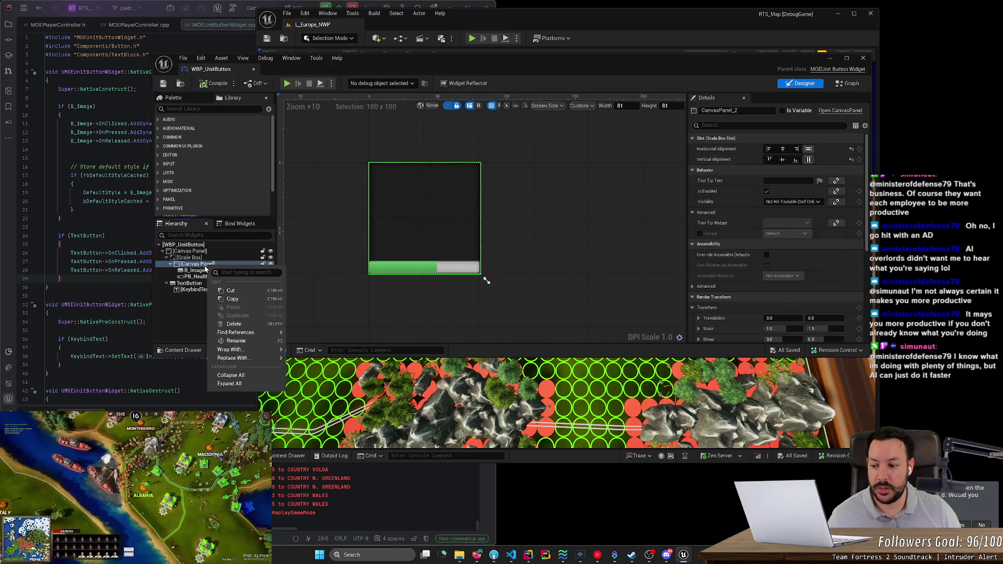
left_click(196, 112)
type("image")
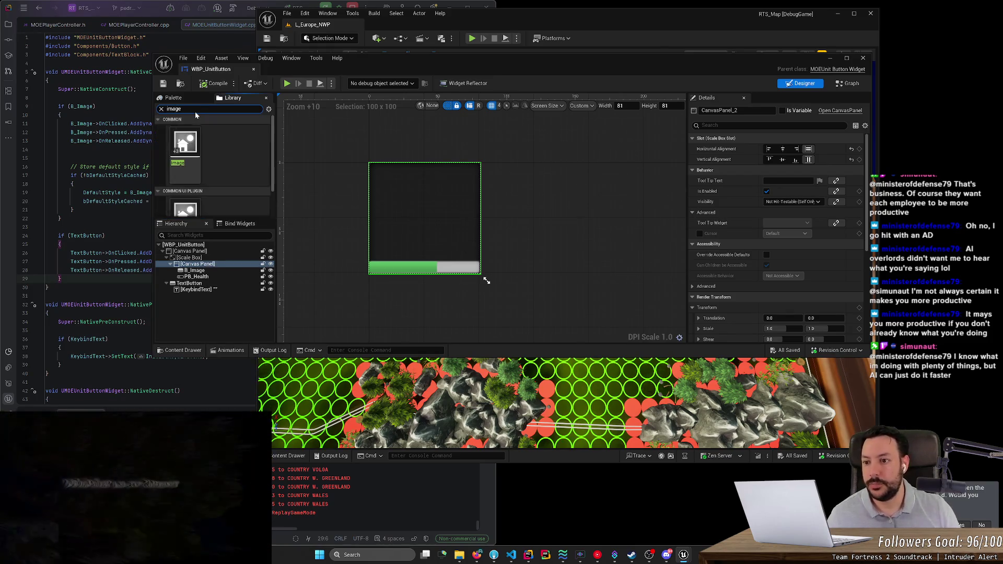
mouse_move(188, 152)
left_mouse_down()
mouse_move(209, 270)
mouse_move(229, 282)
mouse_move(222, 274)
left_mouse_up()
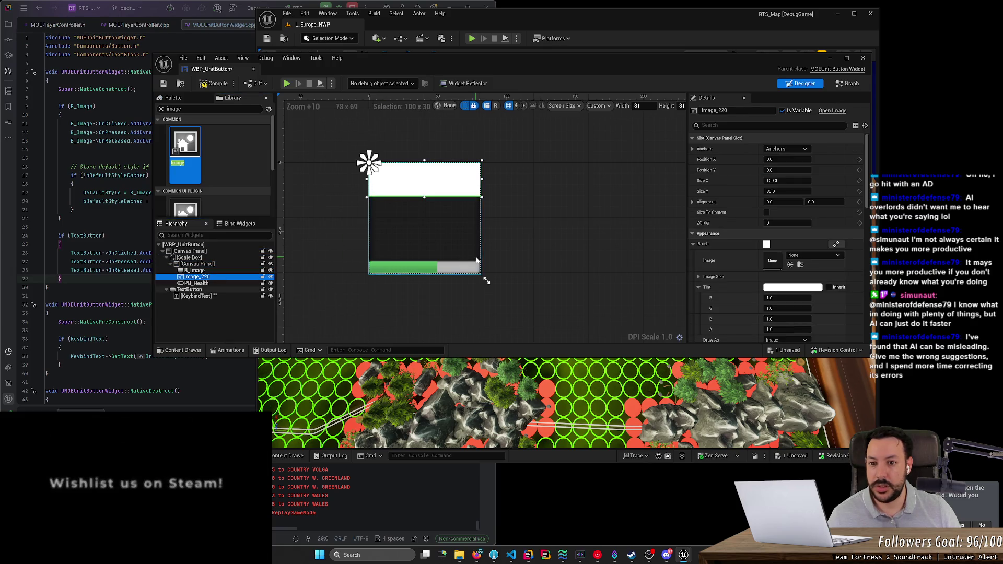
left_click(196, 270)
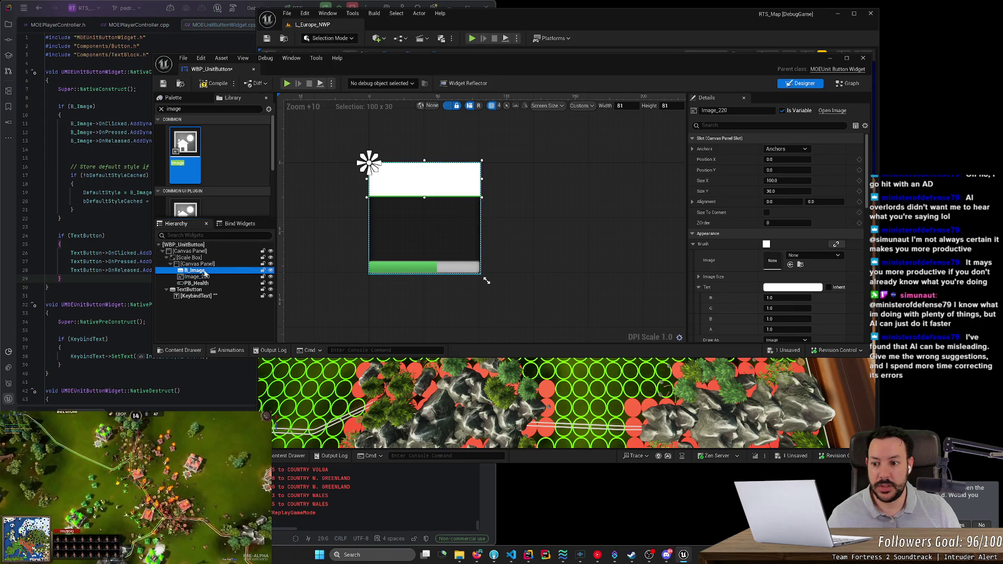
mouse_move(866, 173)
left_mouse_down()
mouse_move(868, 253)
mouse_move(879, 152)
left_mouse_up()
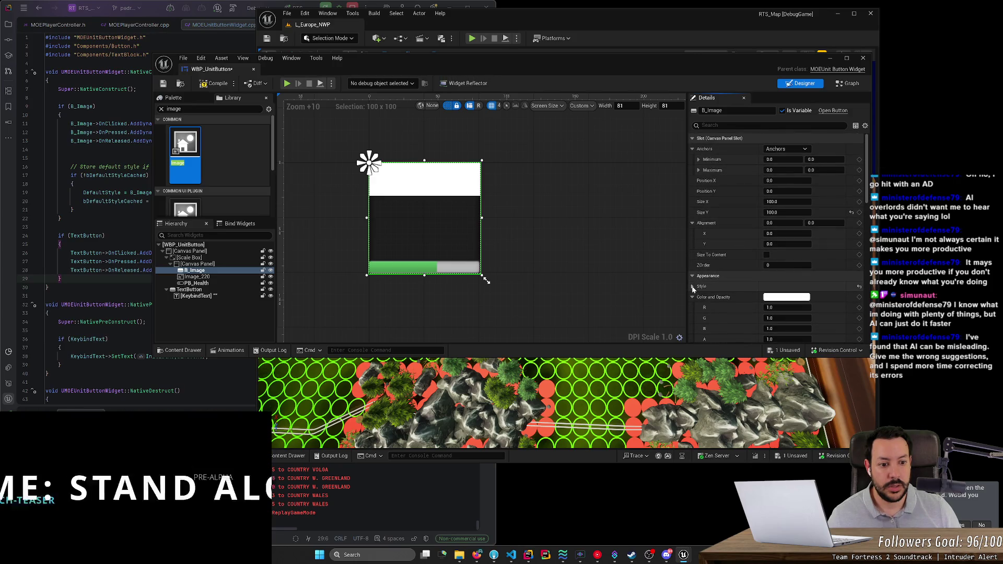
Step: Give Image_220 the UI_SquareBlack brush texture, found by searching 'i_s'
left_click(693, 287)
scroll(694, 288, "down", 3)
left_click(698, 235)
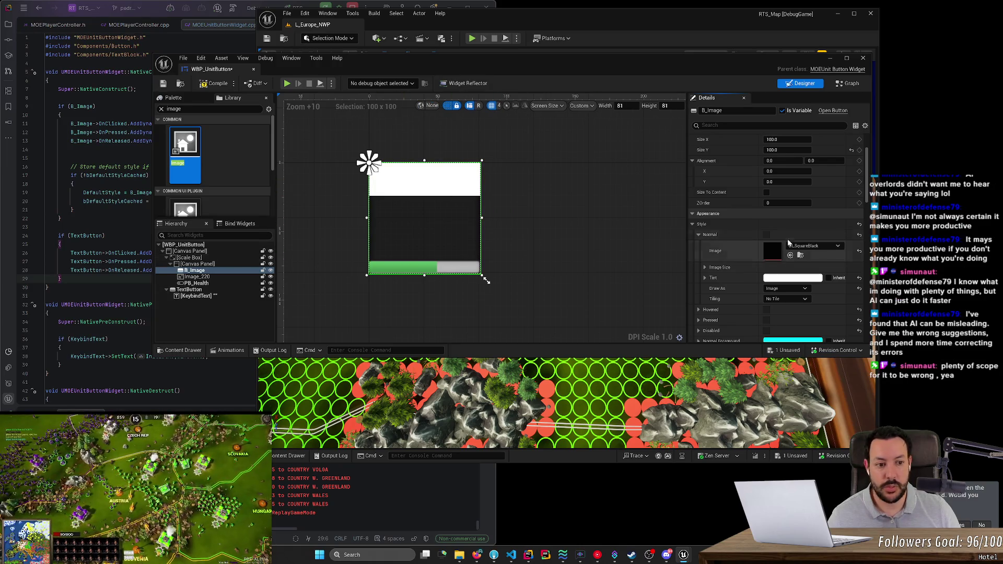
left_click(206, 278)
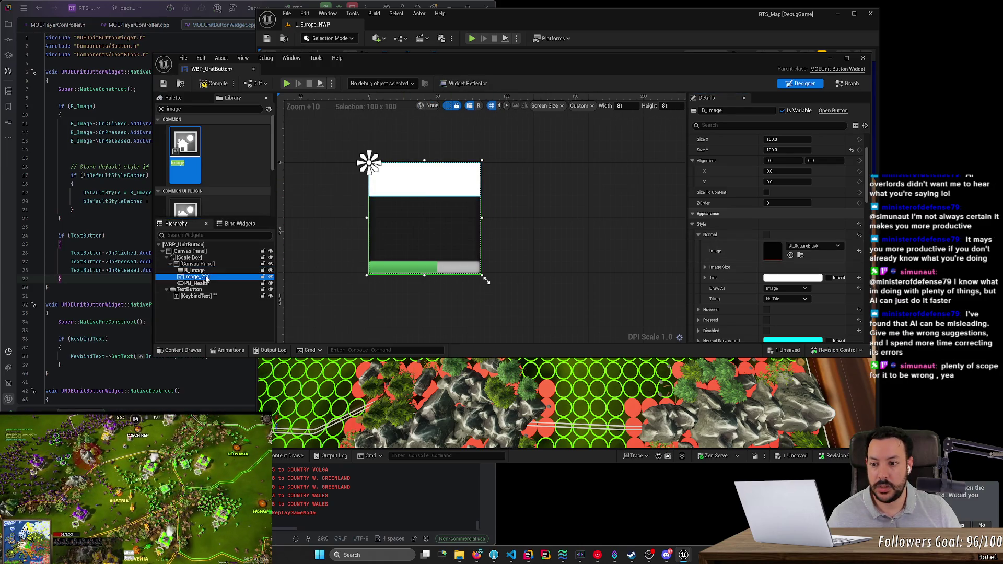
left_click(813, 236)
type("i_s")
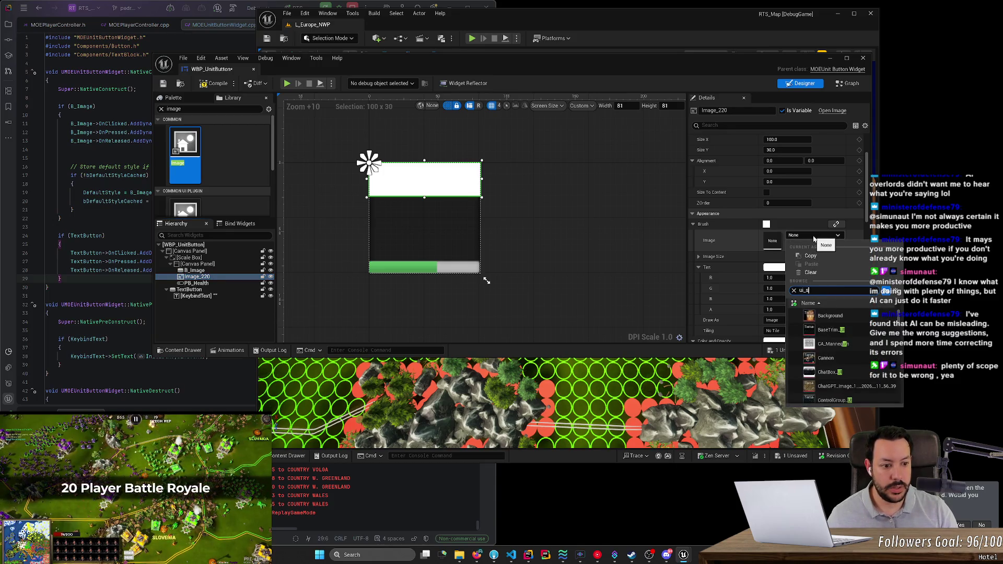
left_click(834, 330)
left_click(599, 254)
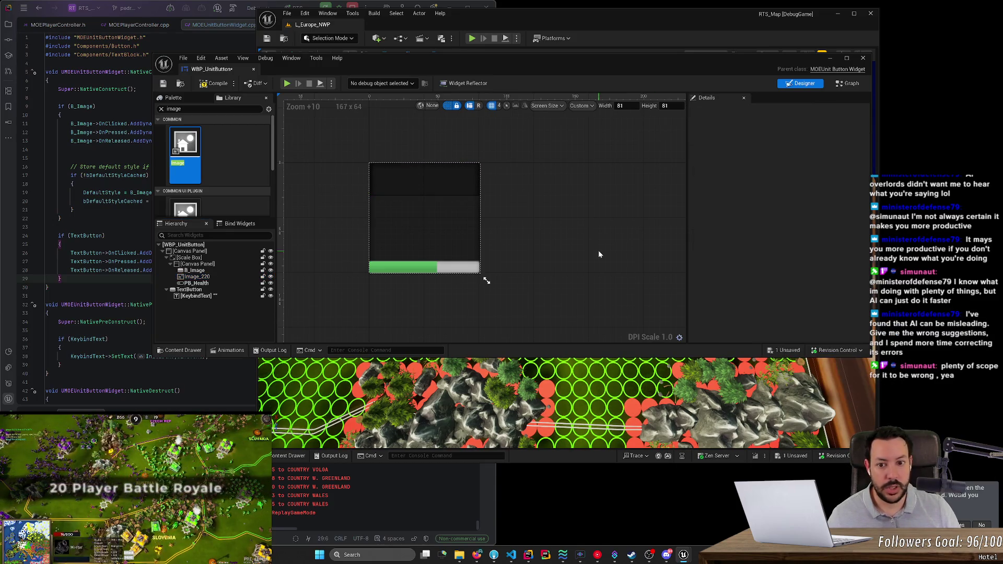
Step: Rename Image_220 to I_Unit and stretch it down to about 88 high above PB_Health
left_click(222, 271)
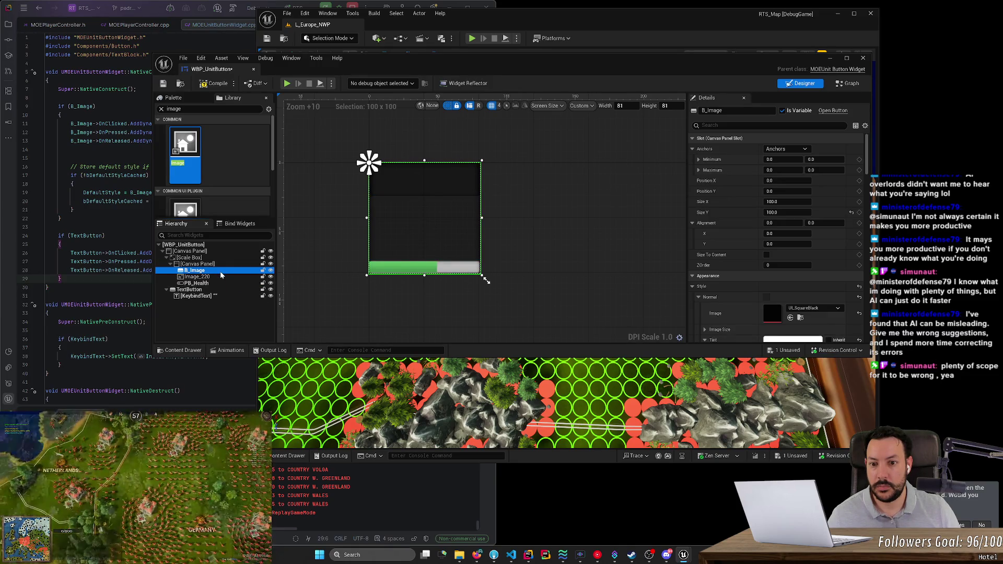
left_click(218, 276)
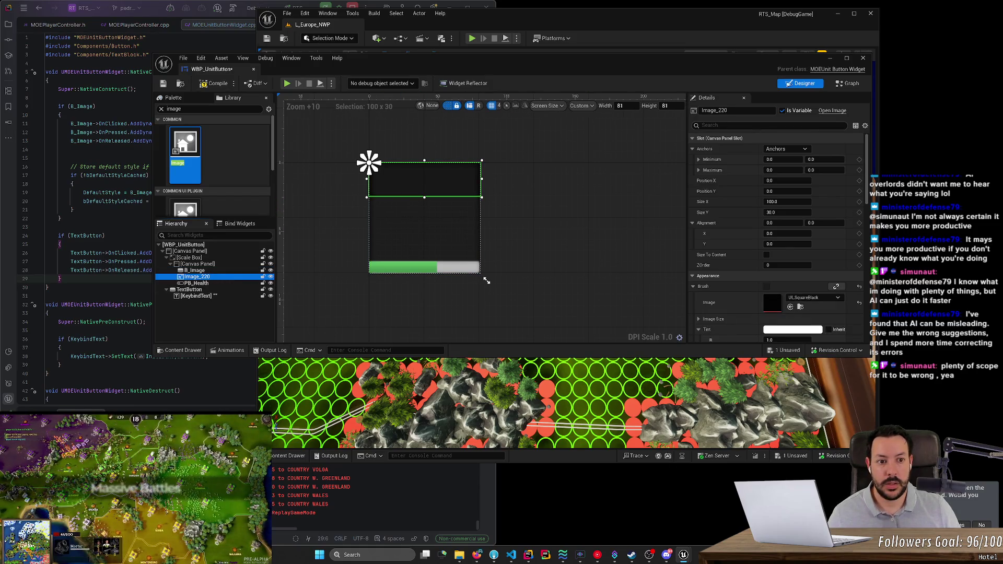
key("F2")
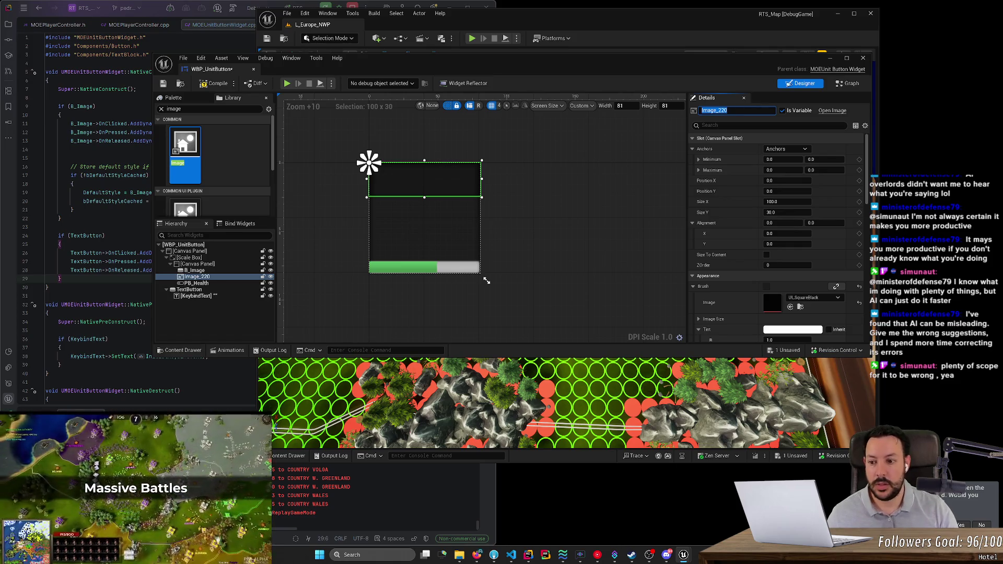
key("BackSpace")
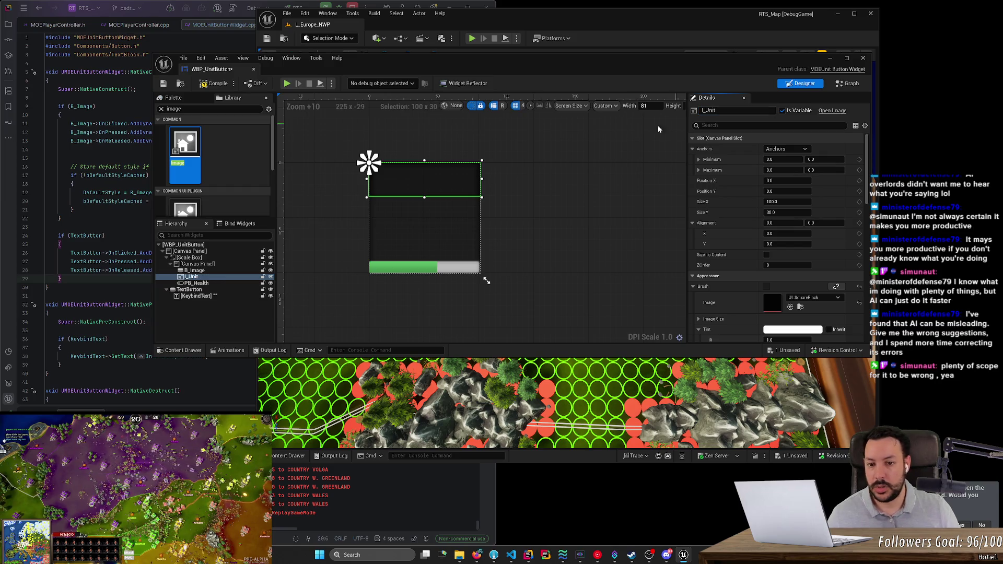
mouse_move(423, 197)
left_mouse_down()
mouse_move(444, 252)
mouse_move(474, 278)
left_mouse_up()
left_click(522, 268)
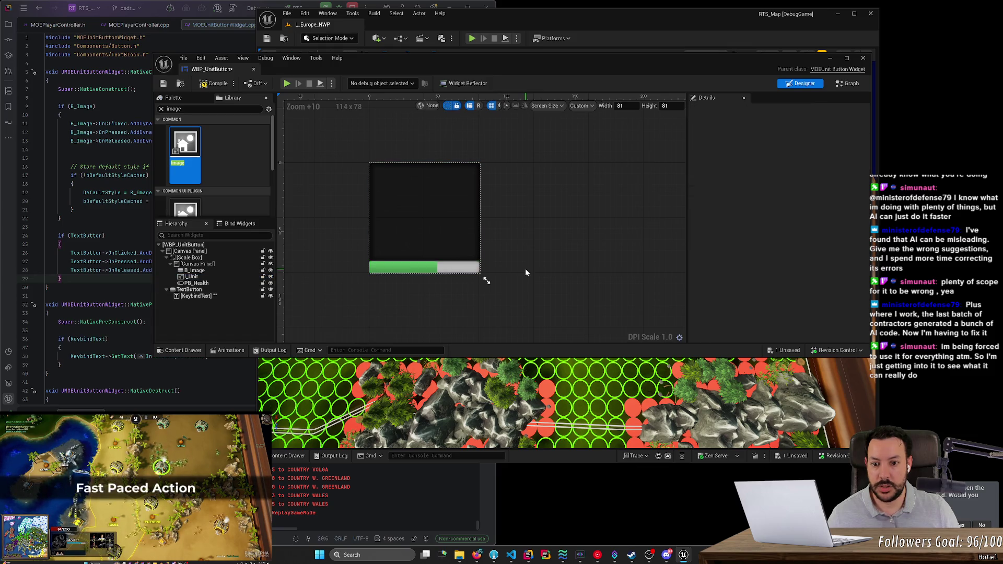
Step: Clear B_Image's Style Normal image to None
left_click(233, 272)
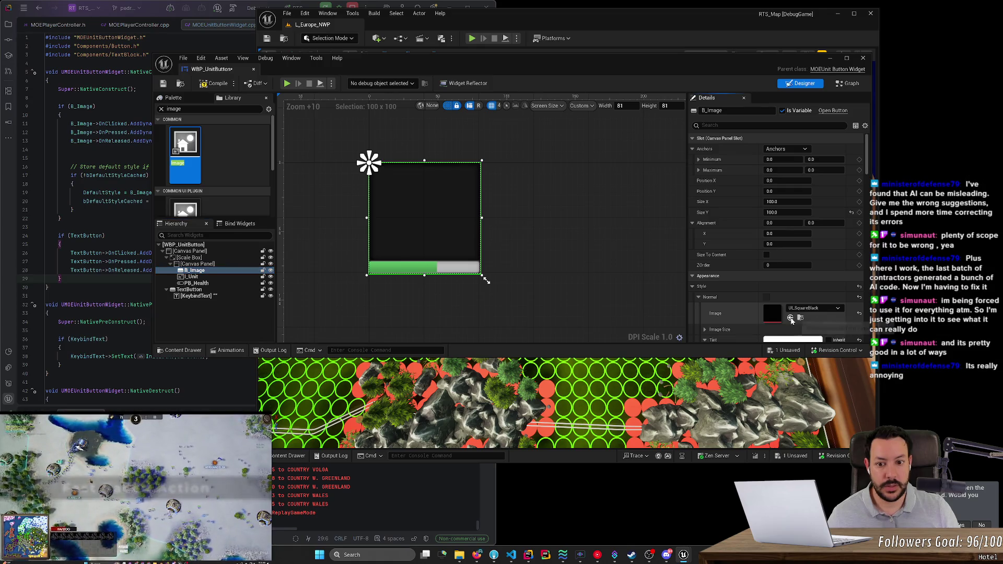
right_click(810, 312)
left_click(811, 309)
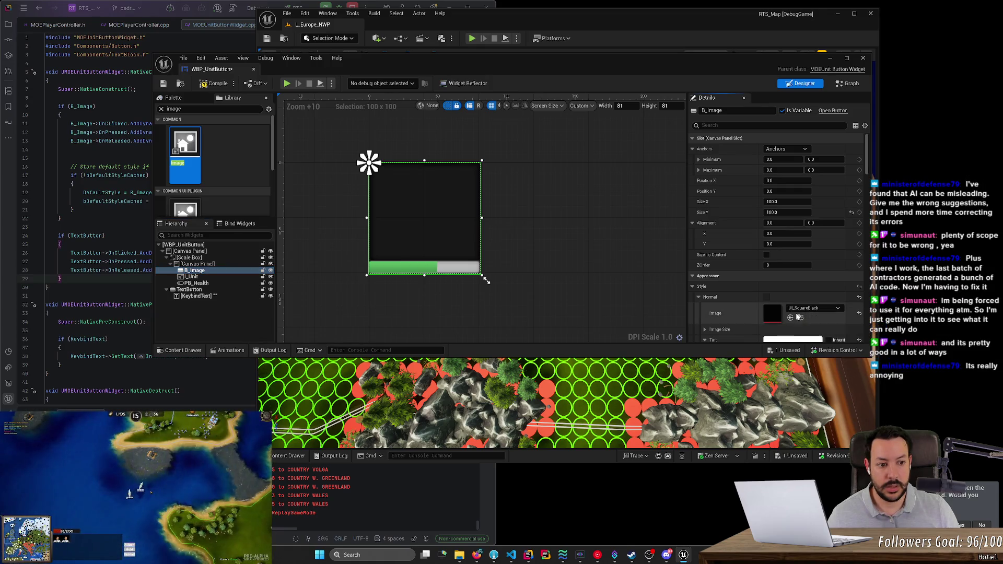
left_click(812, 308)
left_click(810, 353)
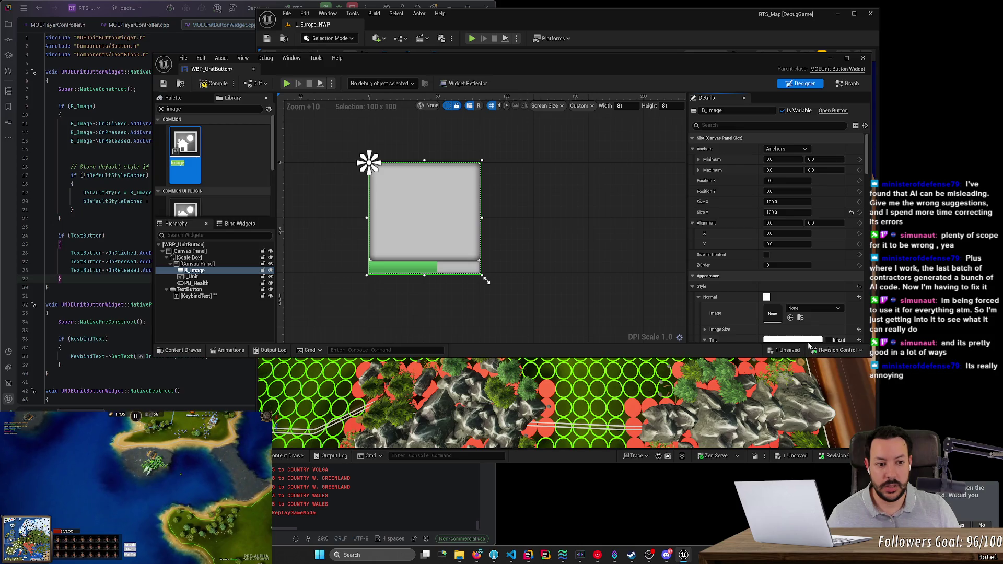
left_click(825, 309)
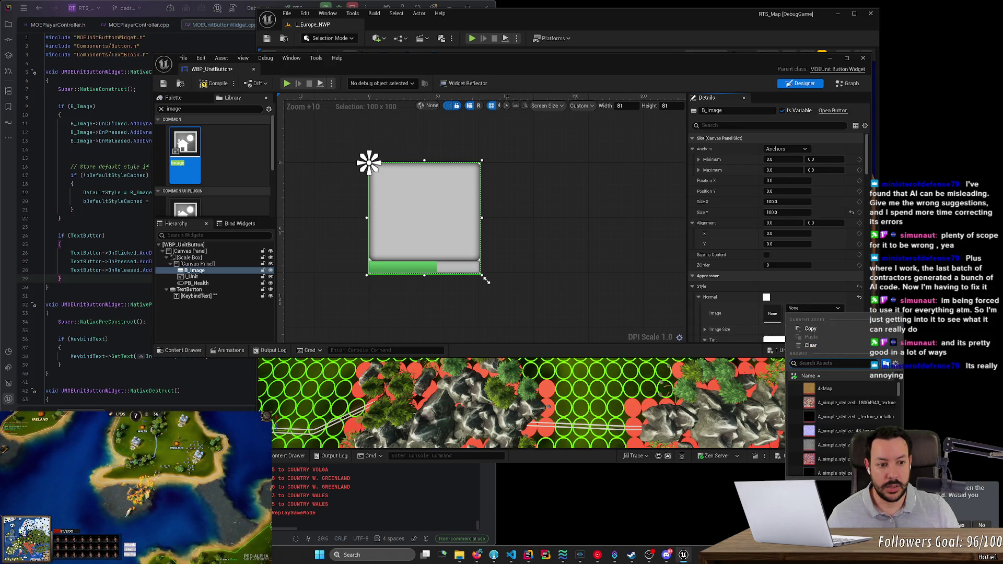
left_click(767, 299)
Step: Set B_Image's normal tint alpha to 0 so it is fully transparent
scroll(714, 299, "down", 1)
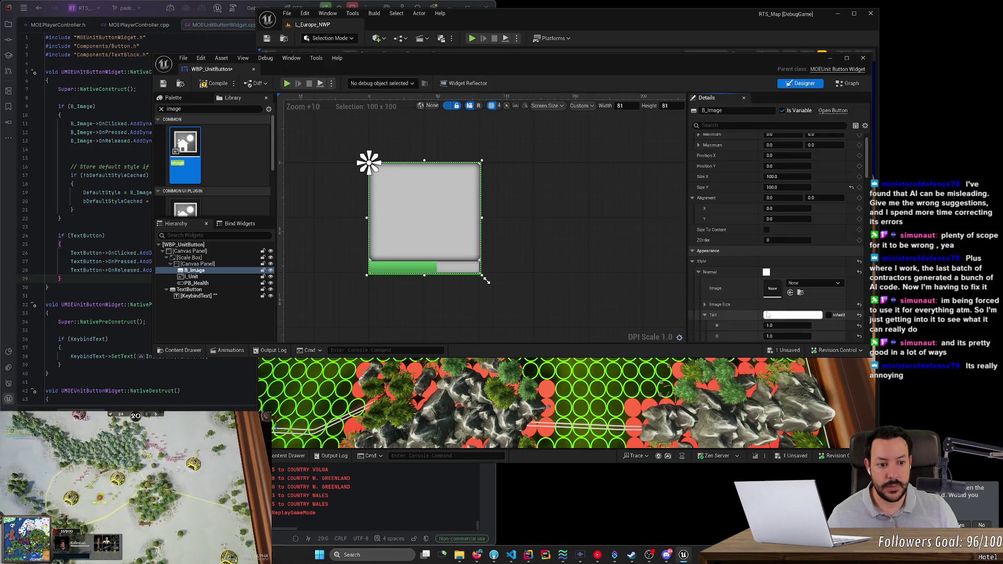
left_click(791, 315)
left_click_drag(834, 461, 802, 460)
left_click(625, 325)
Step: Rename B_Image to Button and I_Unit to Image
left_click(227, 270)
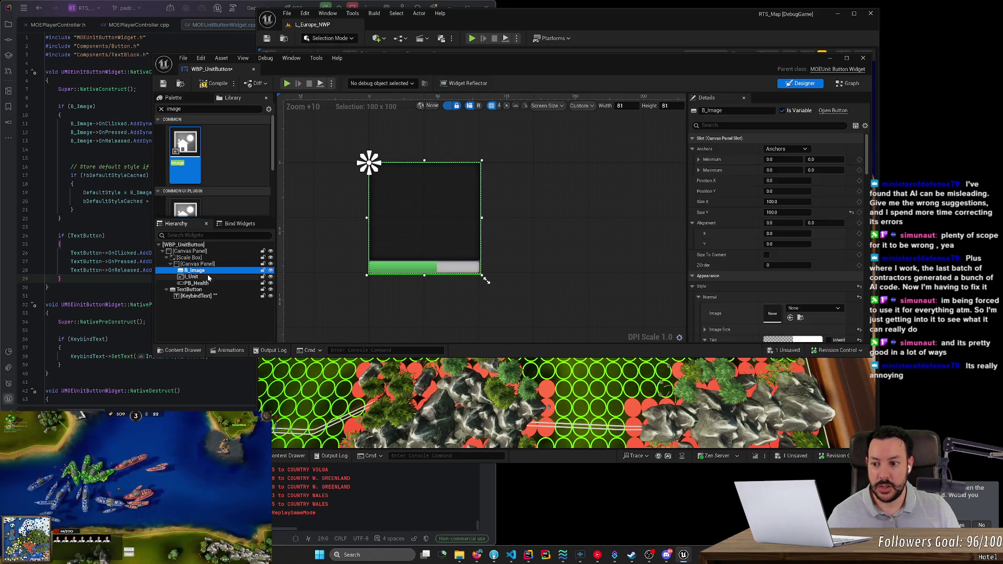
left_click(771, 110)
type("Button")
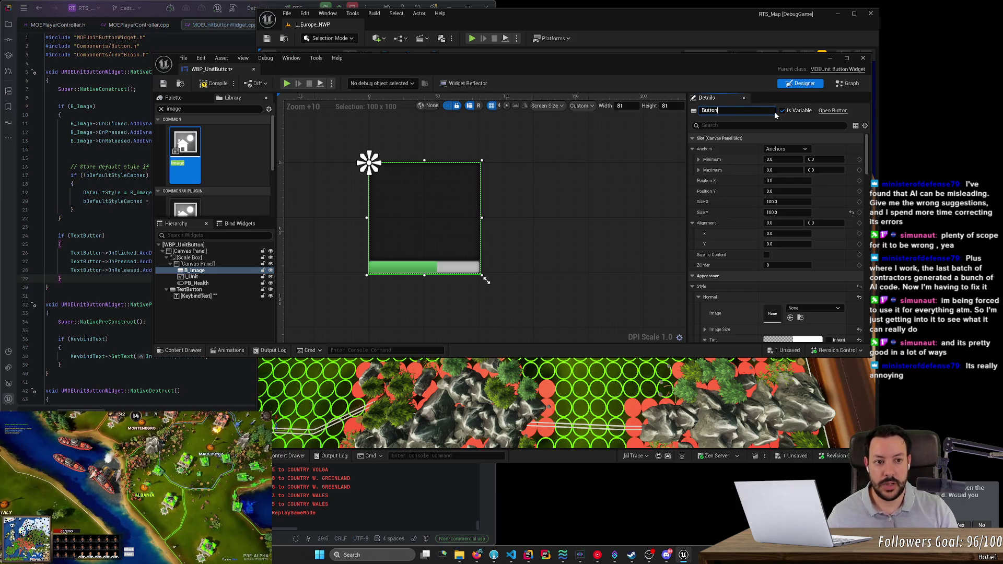
left_click(457, 221)
left_click(736, 111)
type("Image")
key("Return")
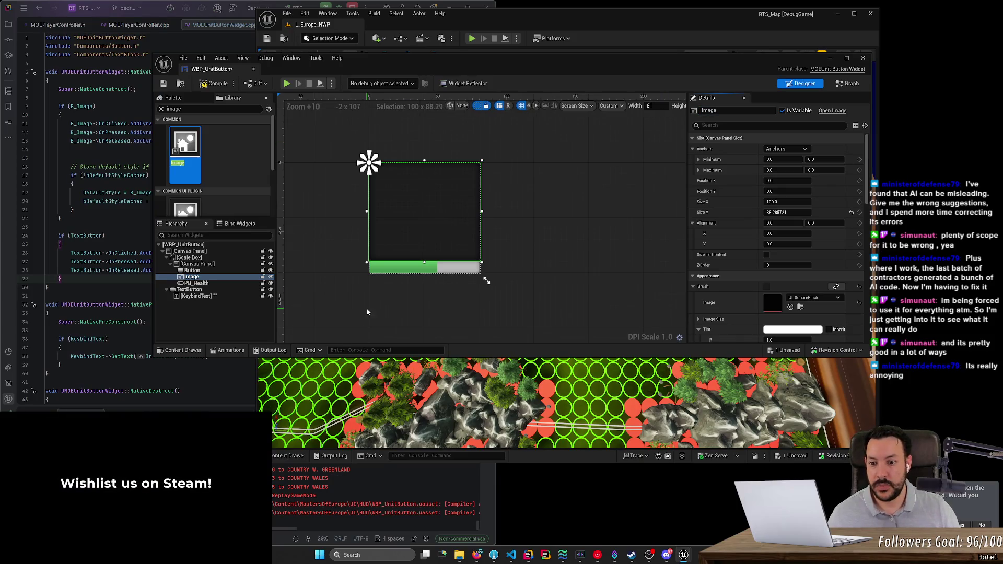
Step: Inspect the Button, Image and PB_Health widgets in the hierarchy
left_click(240, 270)
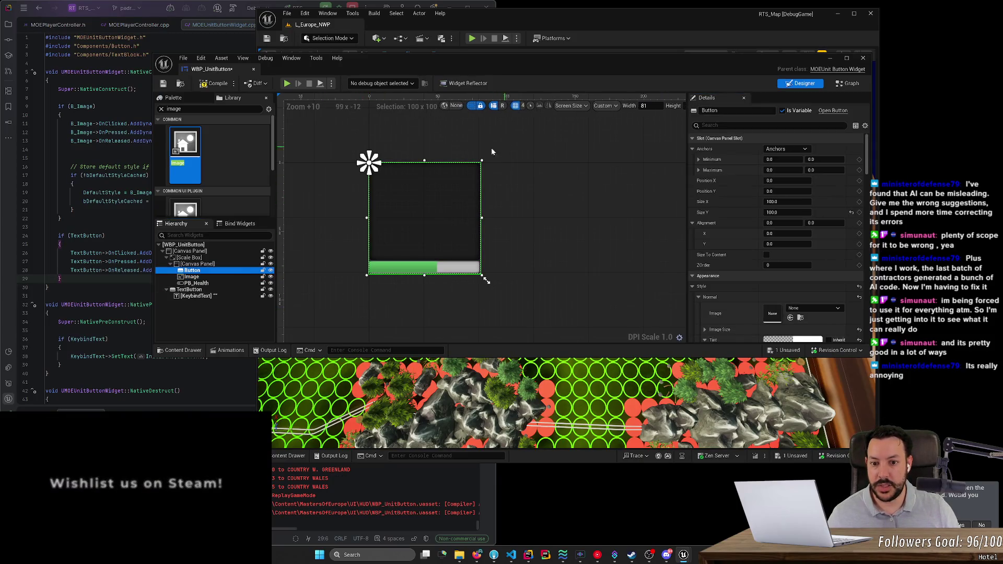
left_click(192, 276)
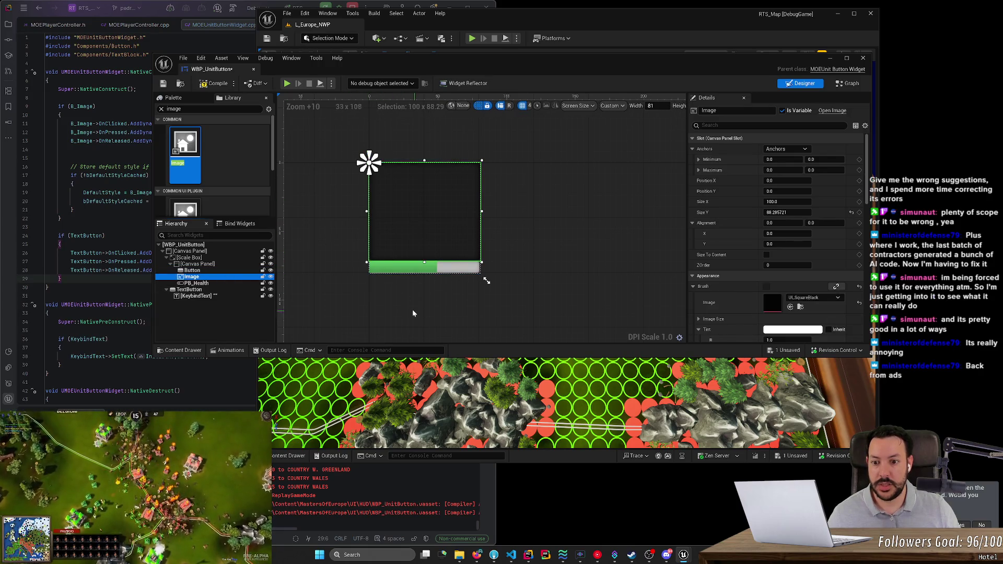
left_click(230, 283)
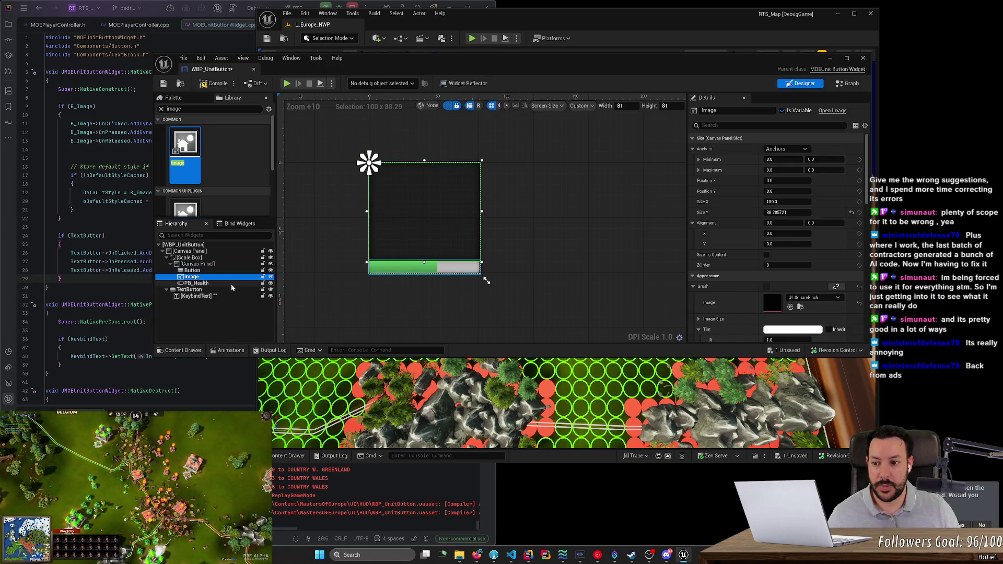
left_click(537, 309)
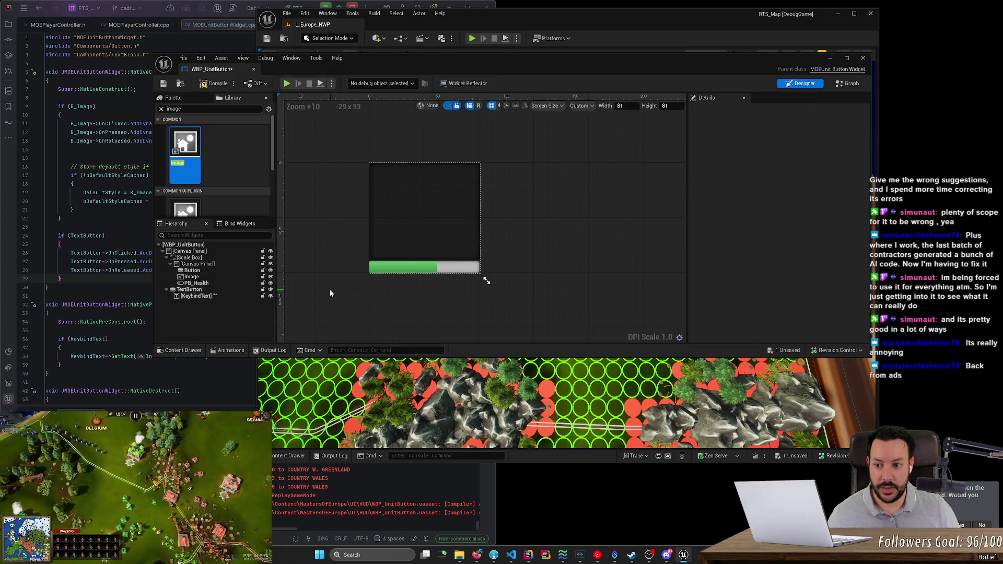
Step: Compile and save WBP_UnitButton, then pick out the missing B_Image binding error
left_click(214, 83)
left_click(163, 84)
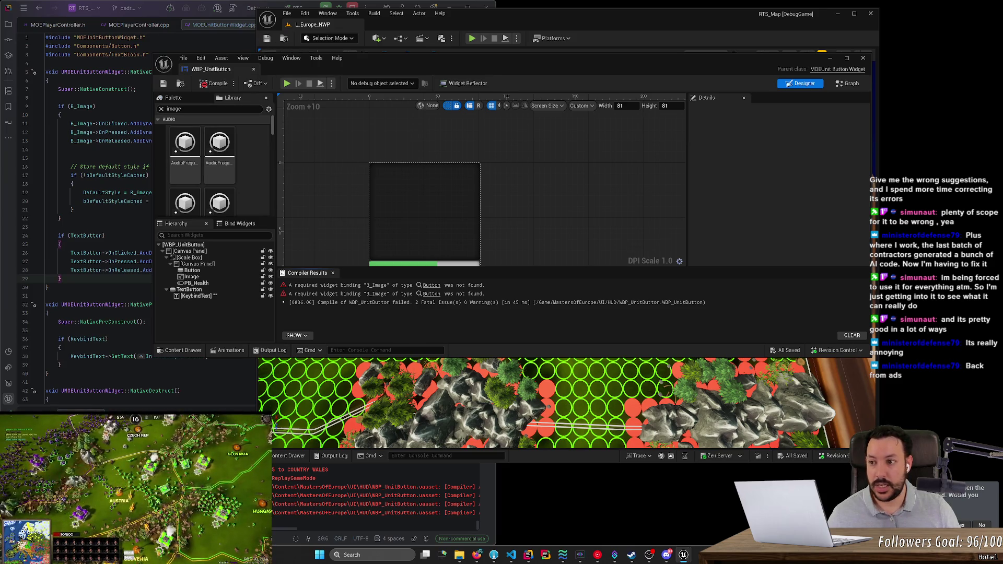
double_click(81, 123)
key("F2")
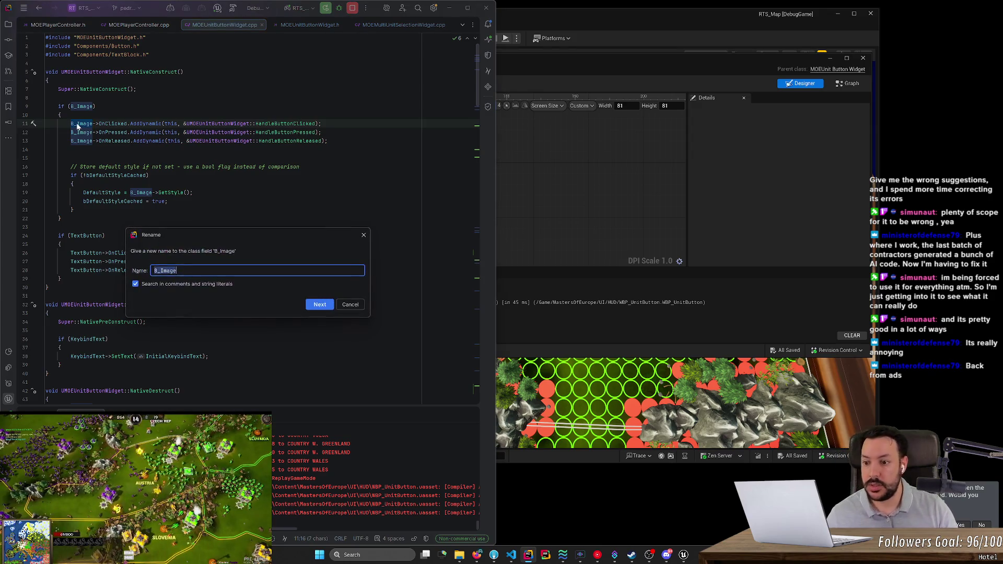
type("Button")
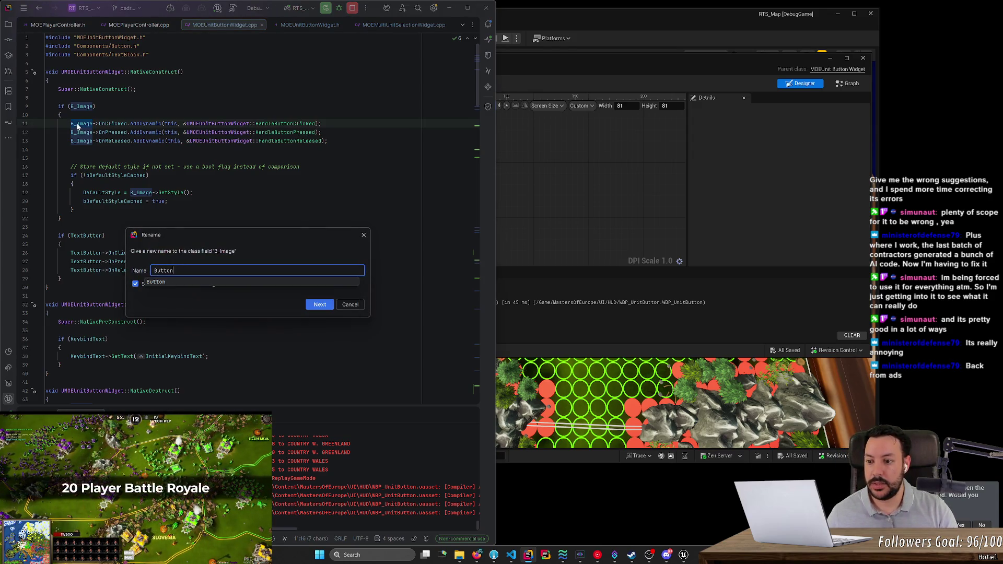
key("Return")
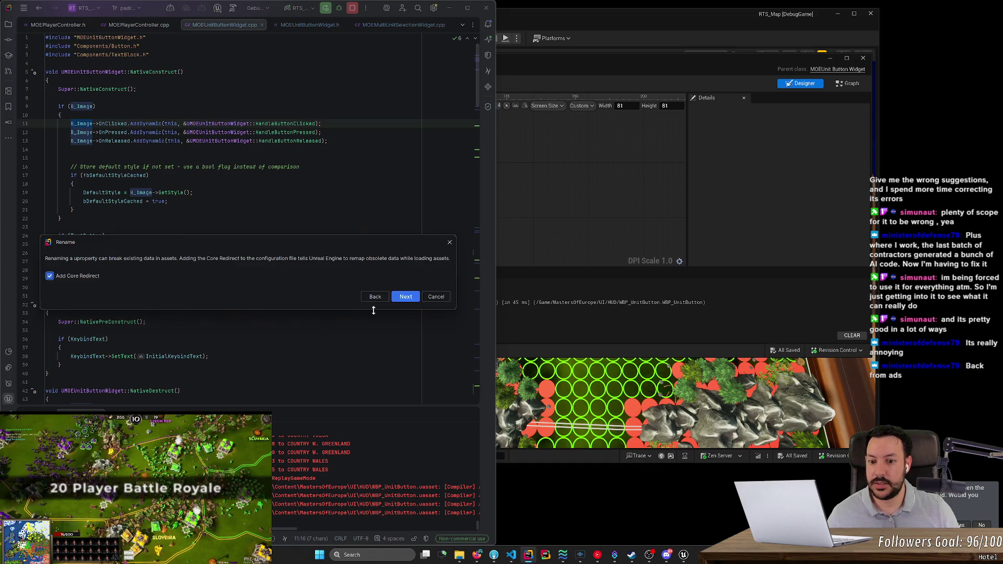
left_click(406, 297)
left_click(48, 287)
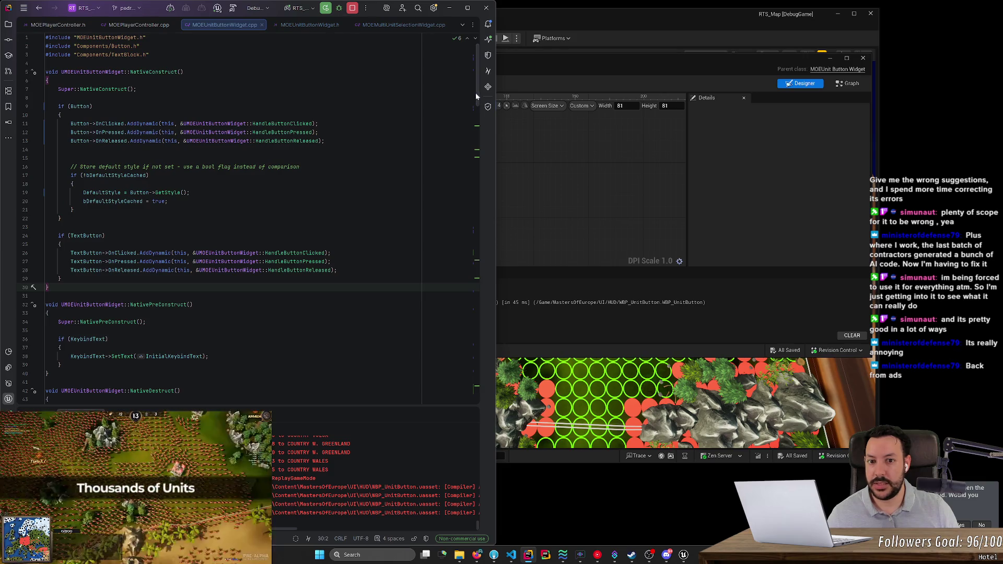
left_click_drag(476, 94, 477, 118)
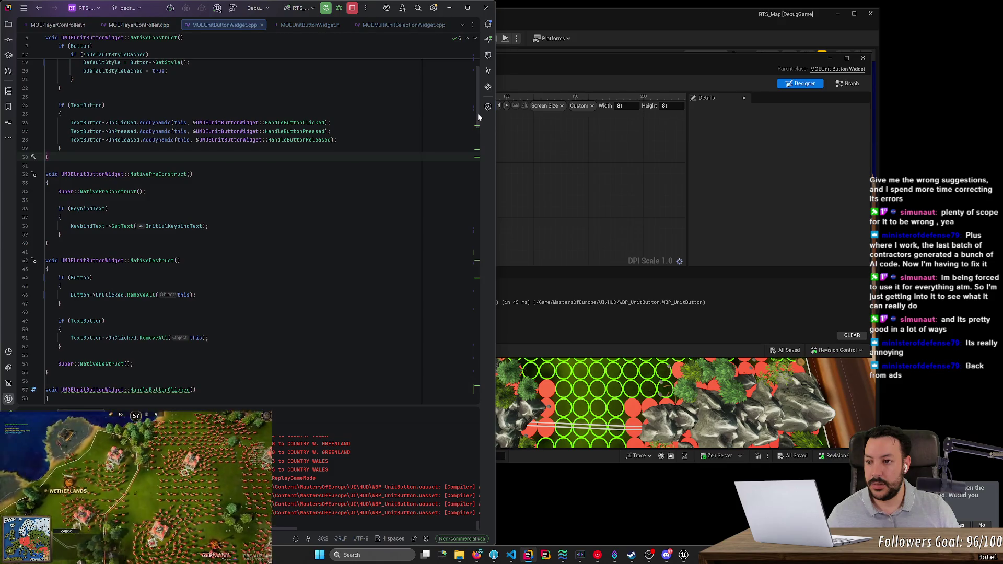
Step: Duplicate the UPROPERTY Button declaration directly below itself in MOEUnitButtonWidget.h
scroll(478, 118, "up", 5)
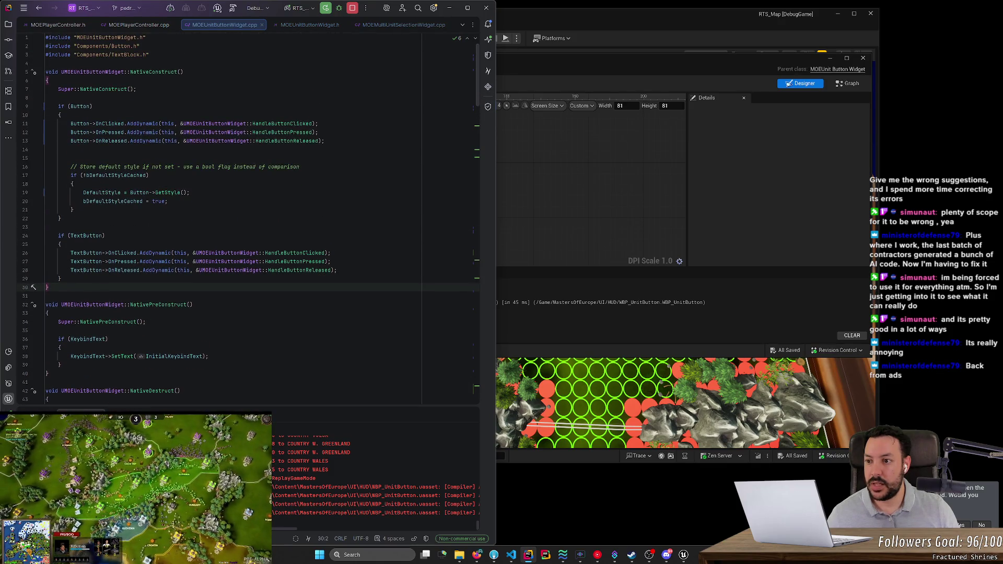
left_click(80, 124, "ctrl")
left_click_drag(108, 179, 1, 170)
key("ctrl+c")
key("Down")
key("Down")
key("Return")
key("ctrl+v")
key("Return")
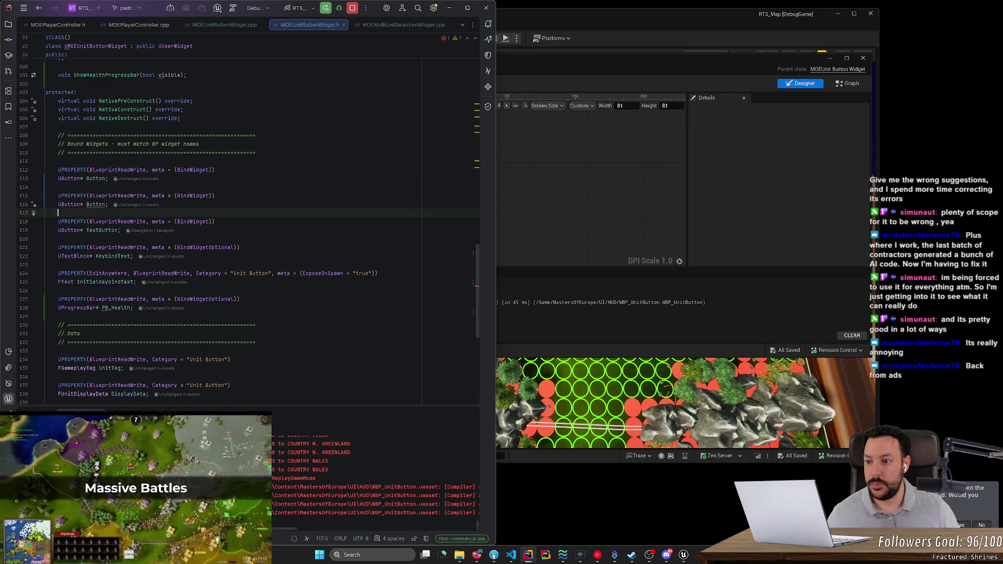
Step: Change the copied declaration to UImage* Image, checking the blueprint's layer names
double_click(66, 204)
type("UImage")
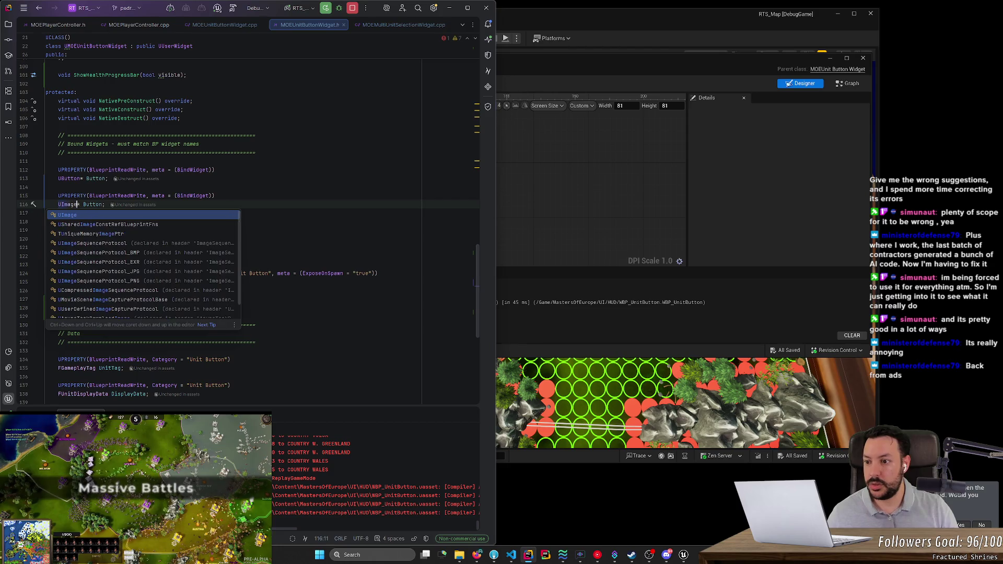
key("Escape")
double_click(96, 204)
type("I")
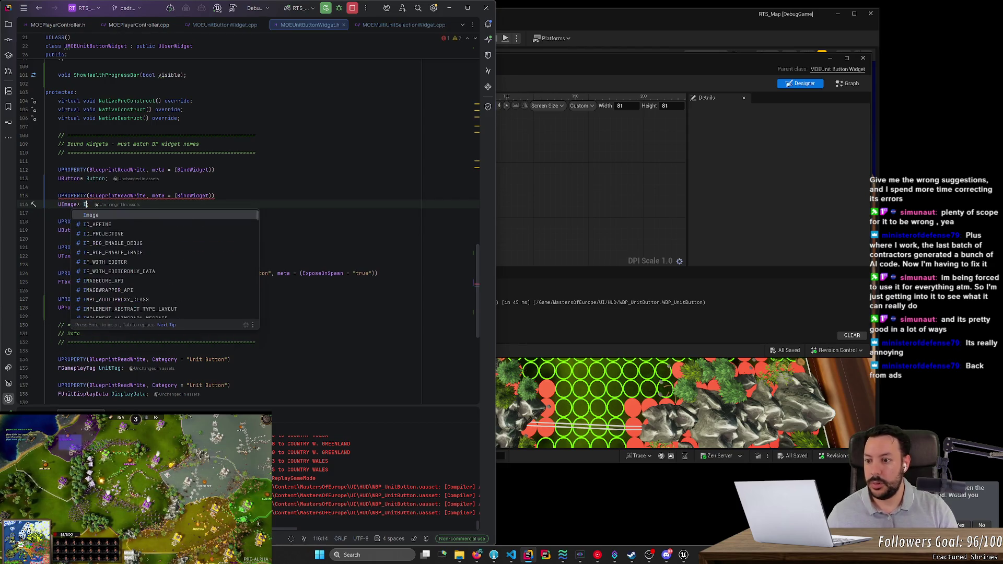
key("Return")
left_click(628, 220)
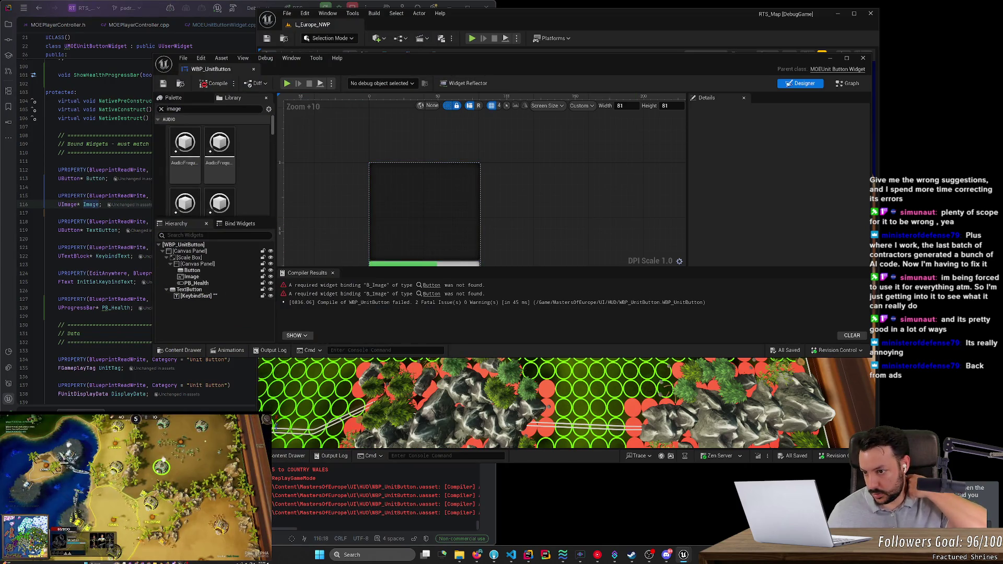
double_click(103, 231)
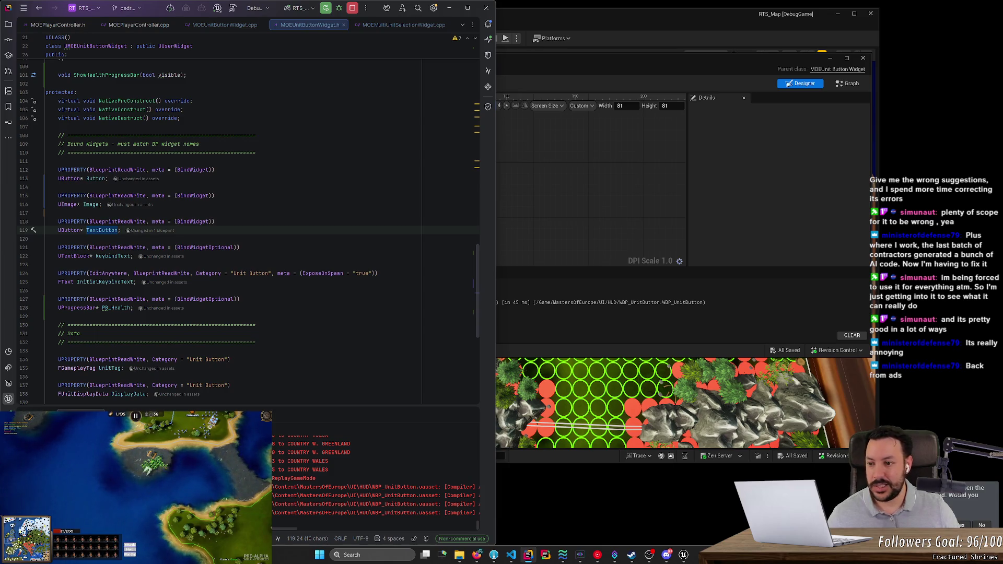
Step: Find all usages of Button and enlarge the usages results panel
triple_click(98, 178)
left_click(100, 179)
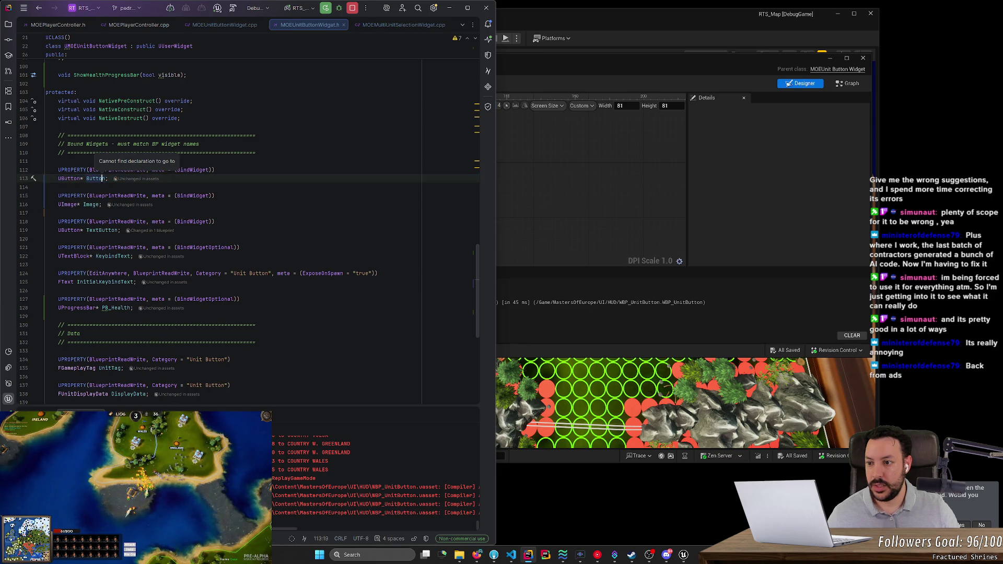
right_click(103, 178)
left_click(129, 240)
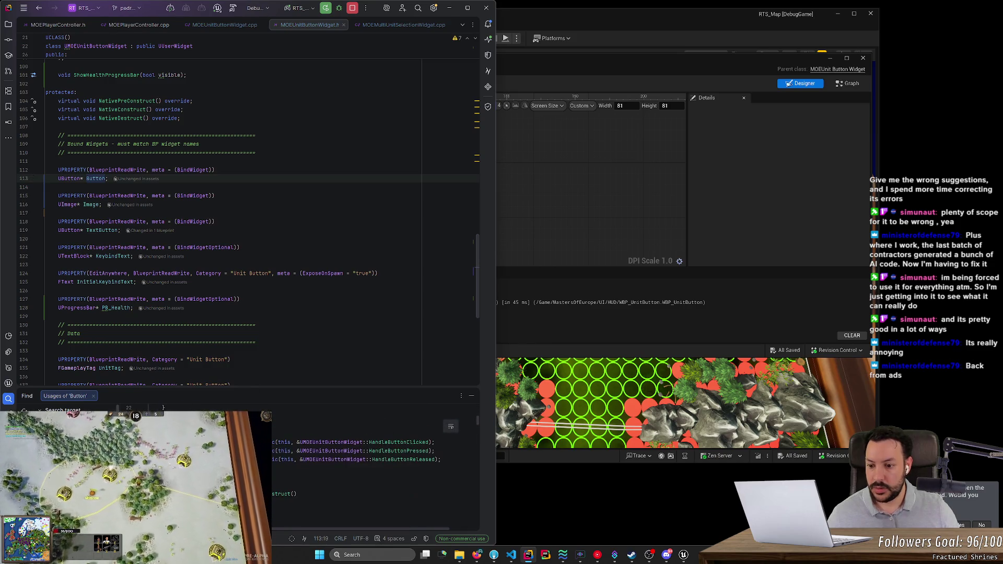
left_click_drag(250, 385, 250, 230)
mouse_move(123, 300)
left_mouse_down()
mouse_move(324, 324)
mouse_move(276, 326)
left_mouse_up()
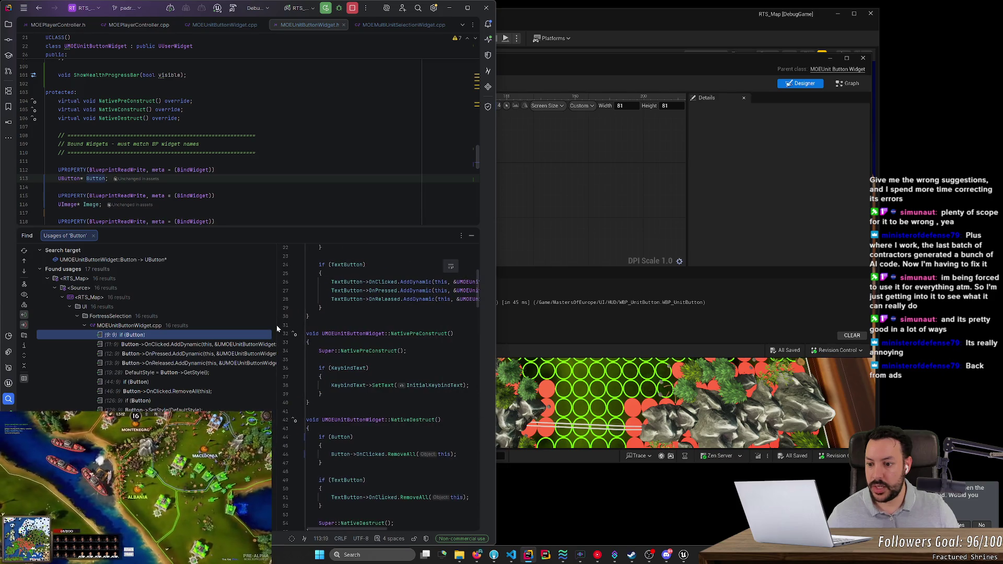
Step: Try swapping Button for Image in the GetStyle line with a UImage include, then undo it
left_click(198, 372)
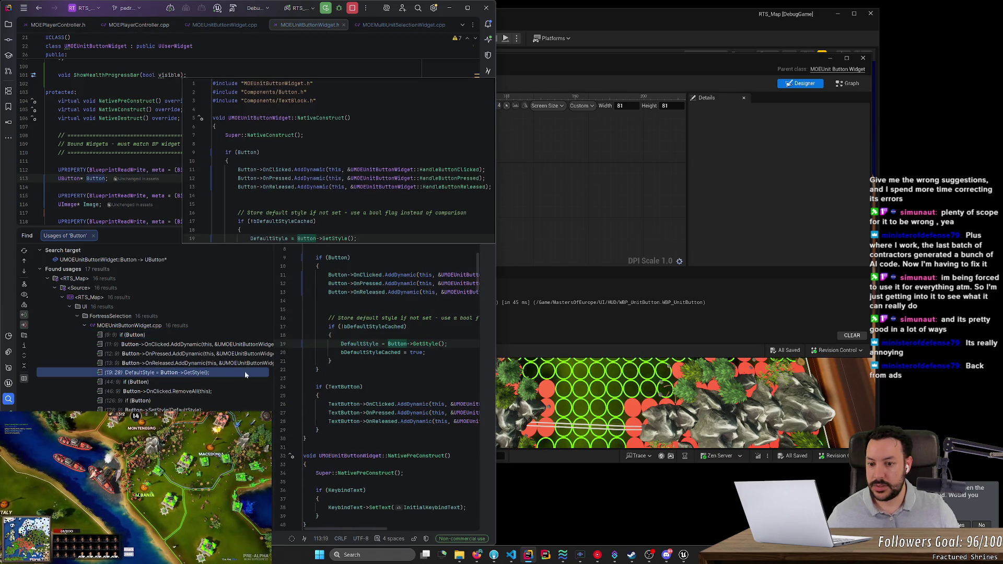
scroll(392, 313, "up", 1)
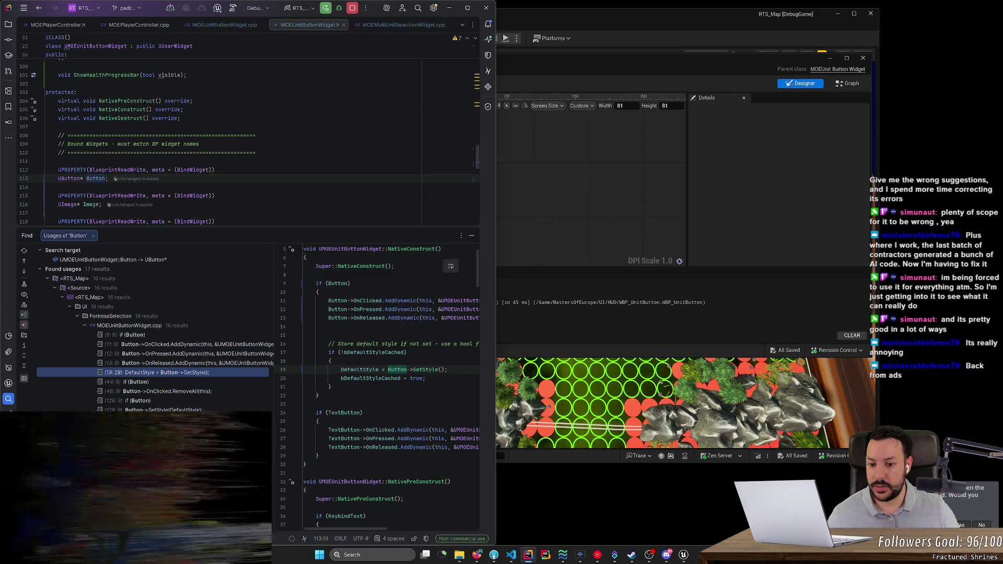
double_click(395, 370)
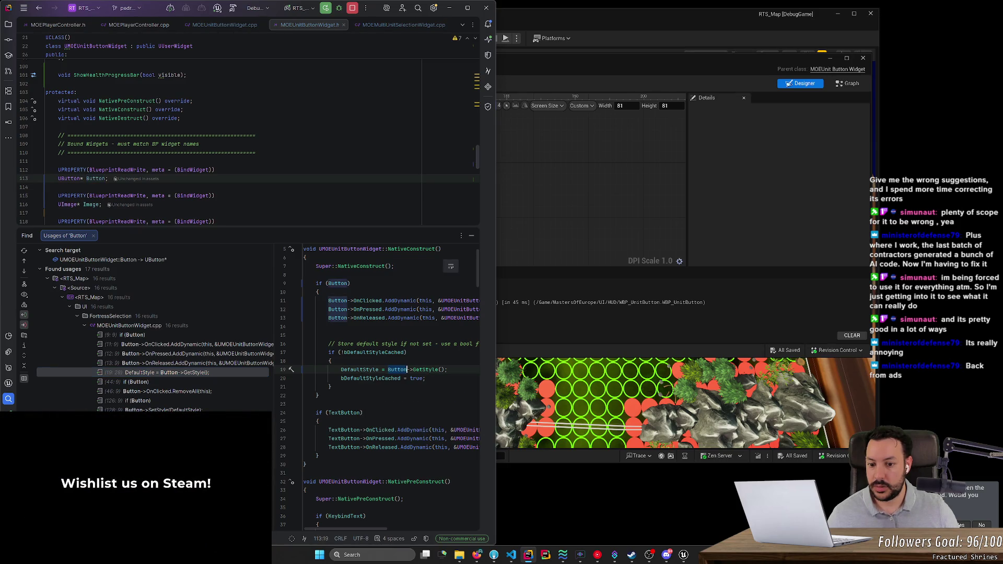
type("Image")
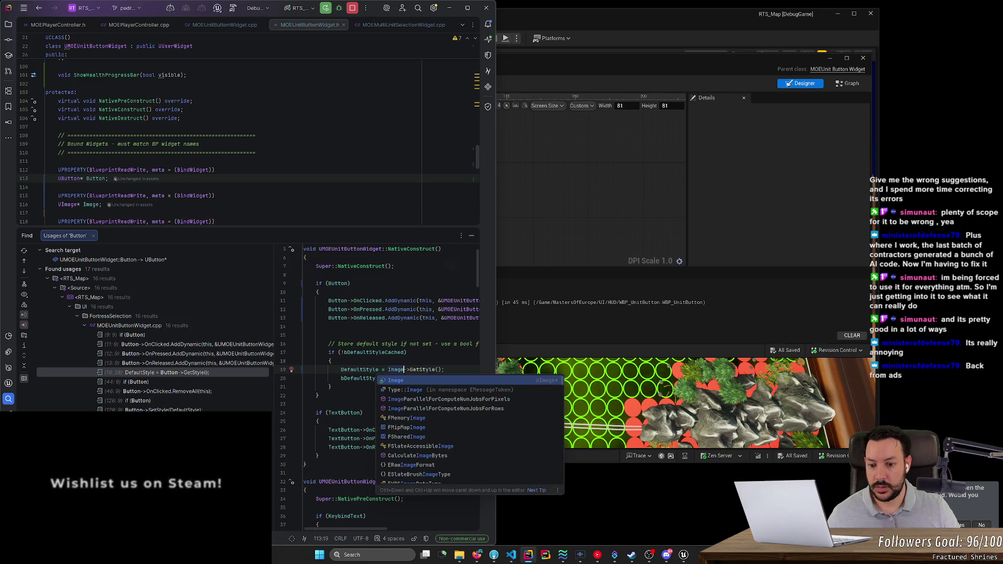
key("Return")
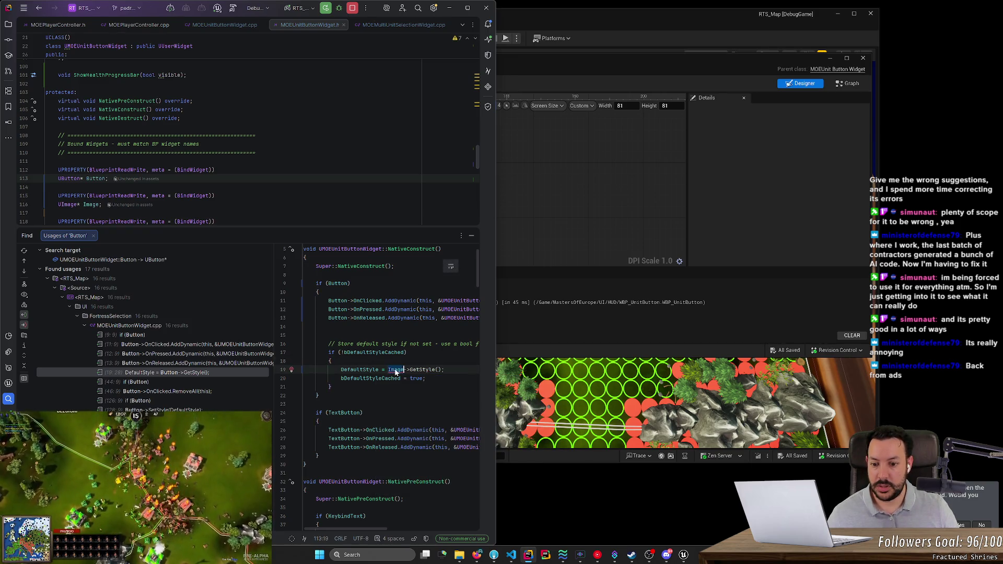
mouse_move(397, 370)
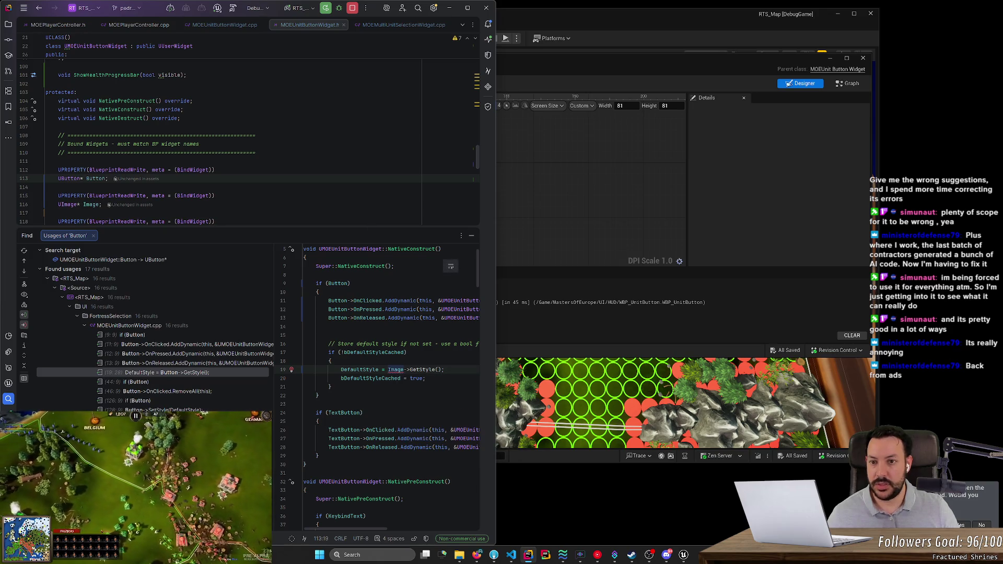
left_click(292, 370)
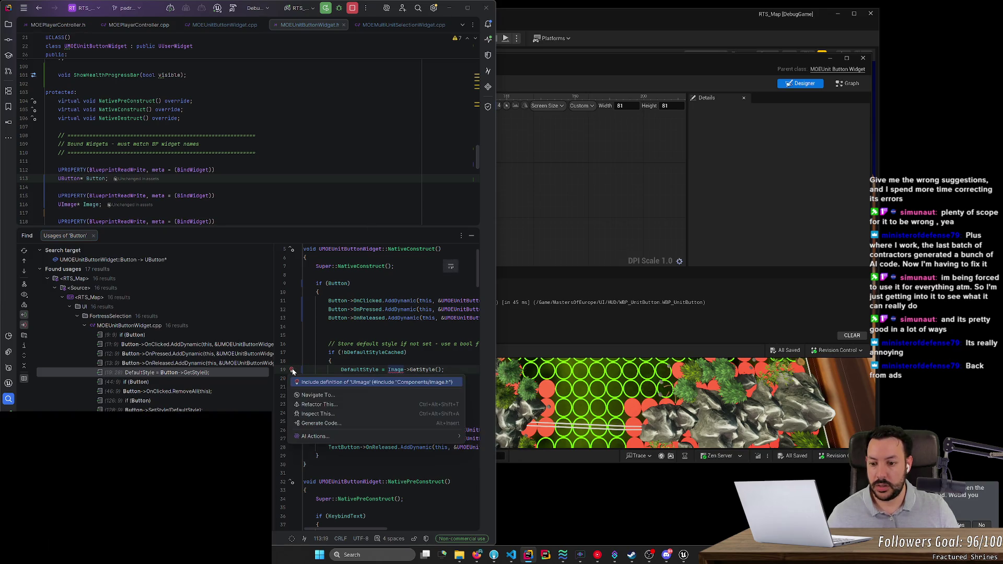
left_click(325, 383)
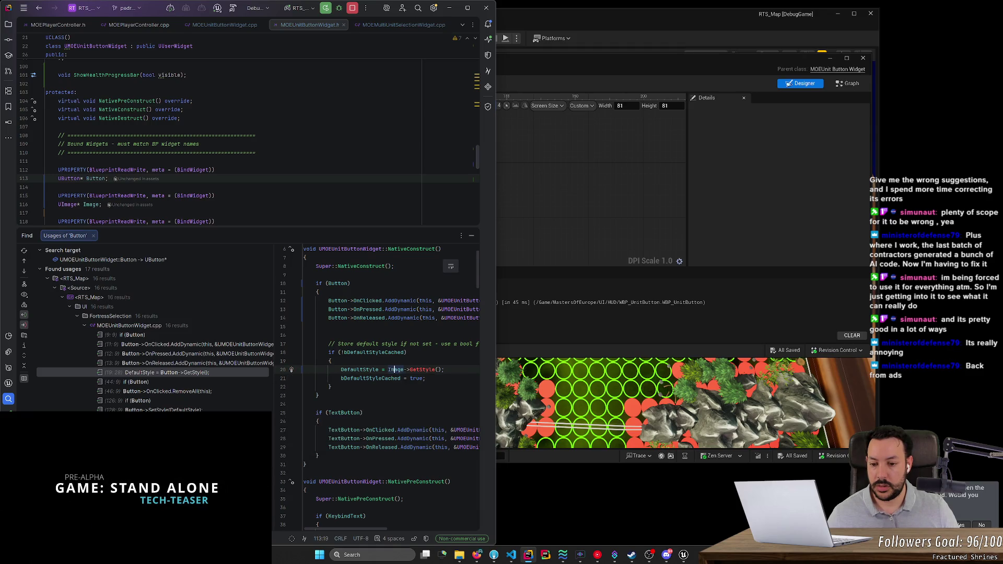
left_click(403, 369)
key("ctrl+z")
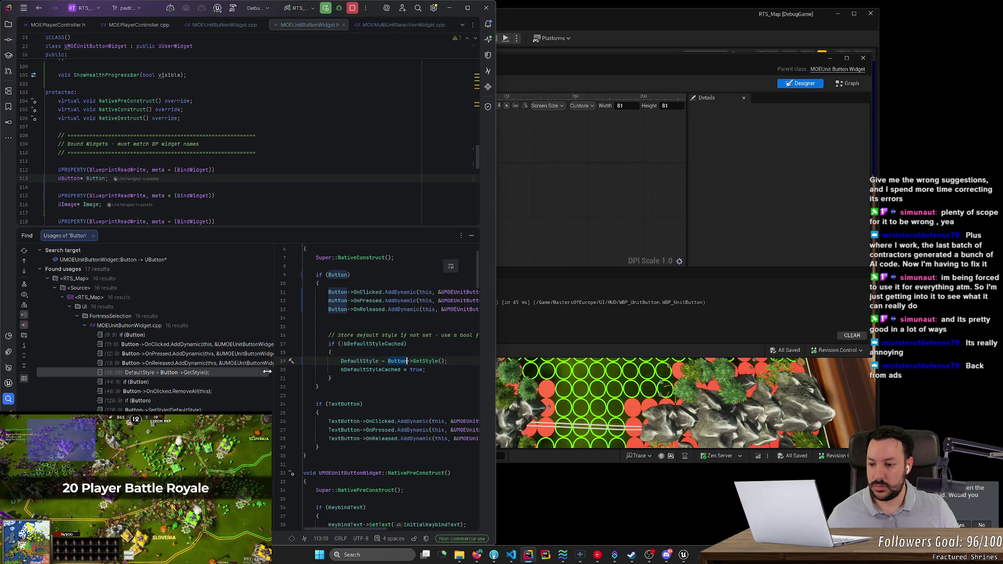
Step: Step through the usages to ClearButtonData and begin an if (Image) check after the Button block
left_click(229, 383)
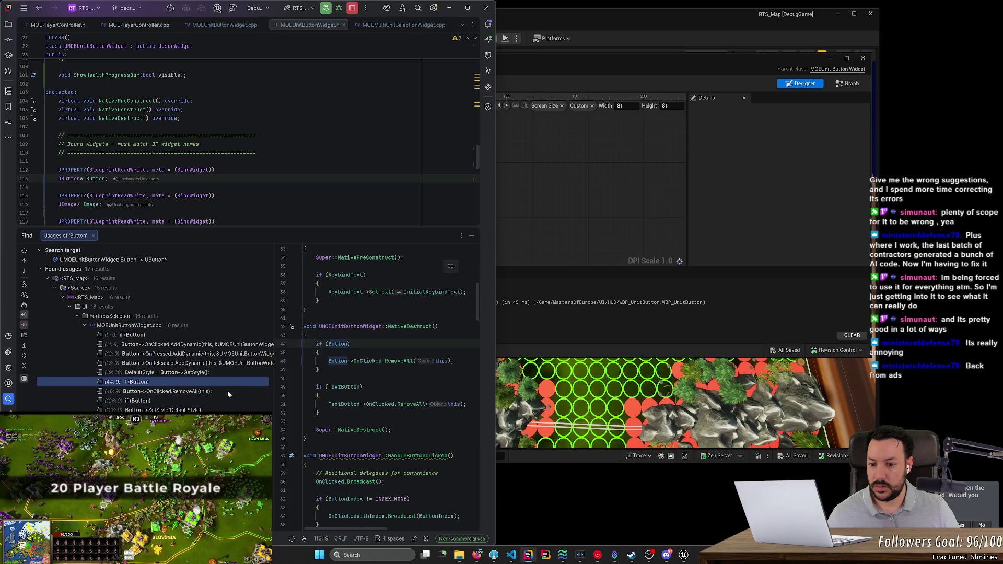
left_click(227, 391)
key("Down")
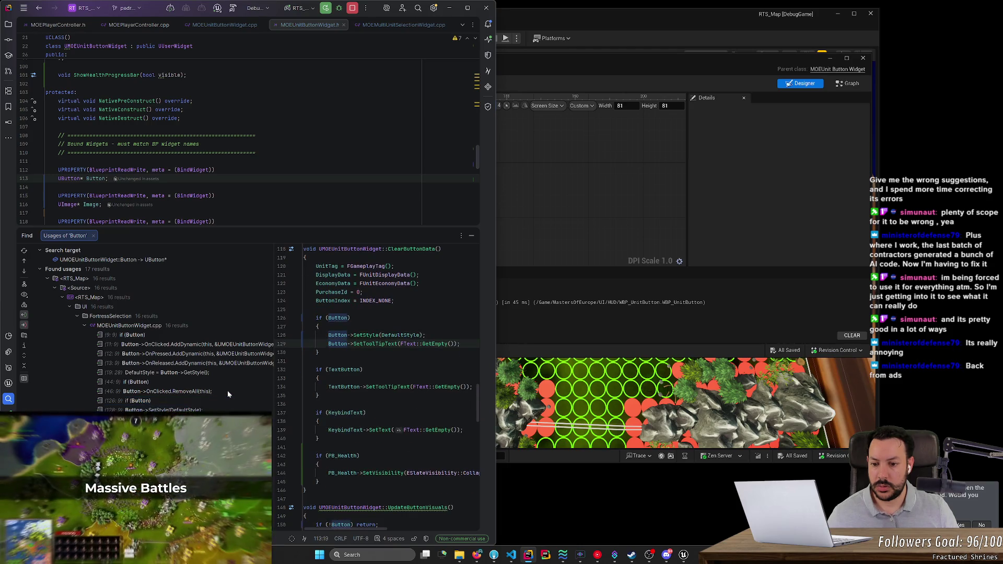
key("Down")
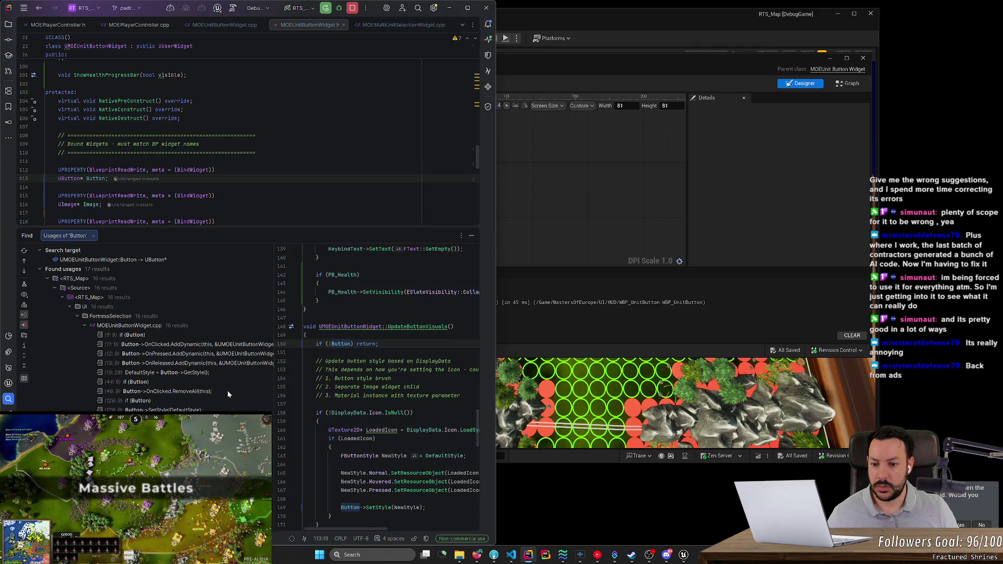
key("Up")
key("Up")
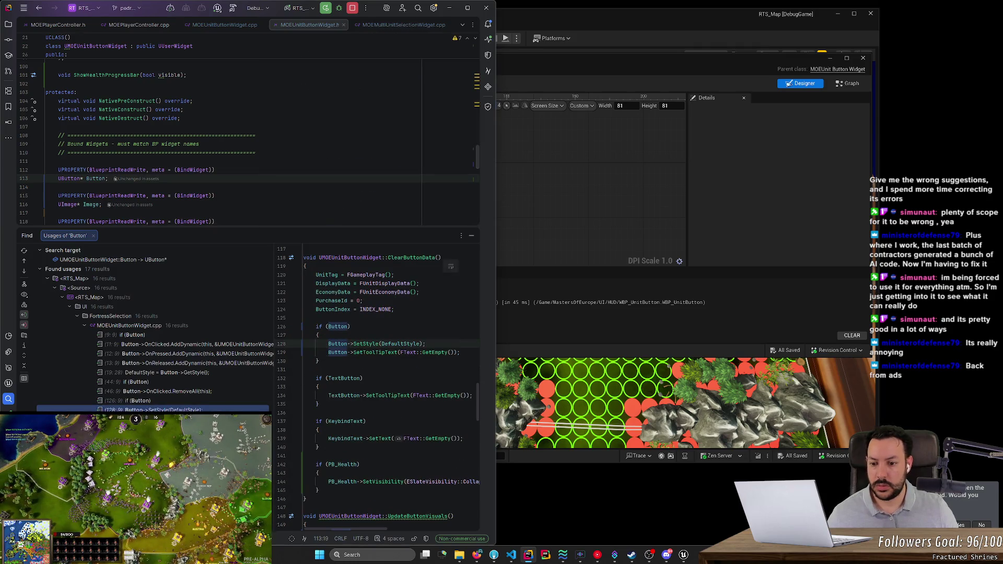
key("Return")
key("Return")
type("if (Image)")
key("Return")
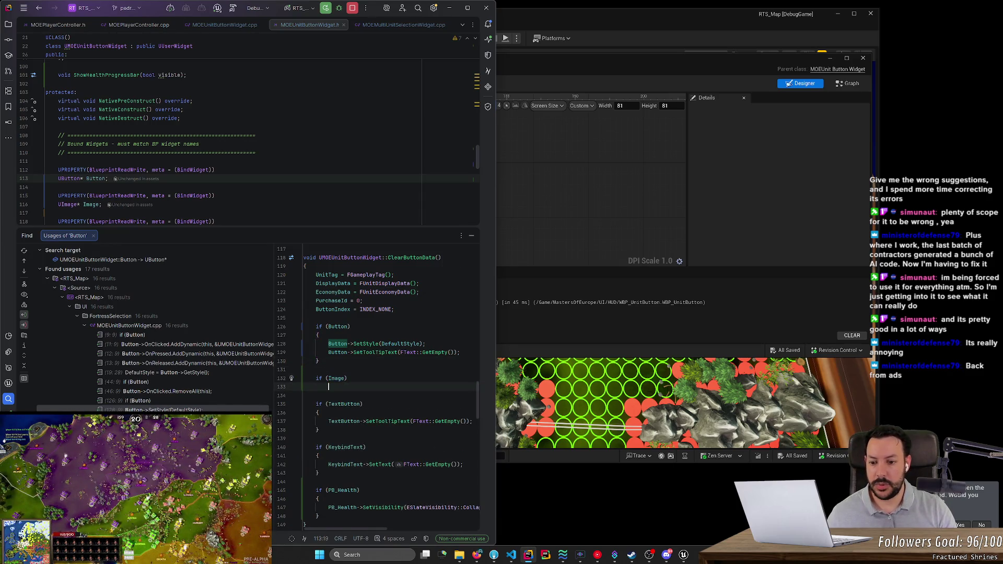
Step: Open the if (Image) block braces and type Image->Set to browse member completions
type("{")
key("Return")
type("Image")
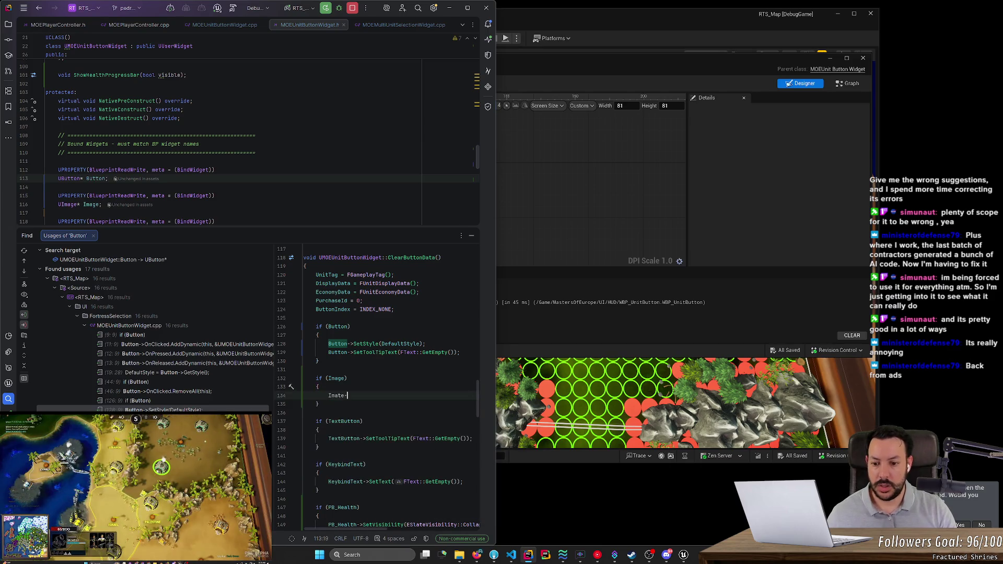
key("BackSpace")
key("BackSpace")
type("ge->Set")
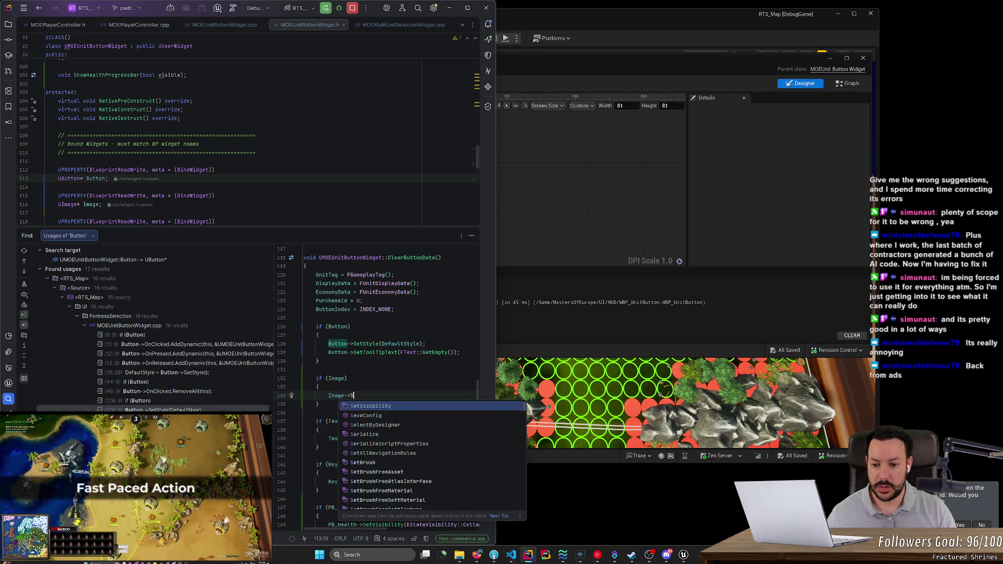
key("Down")
key("Down")
key("Down")
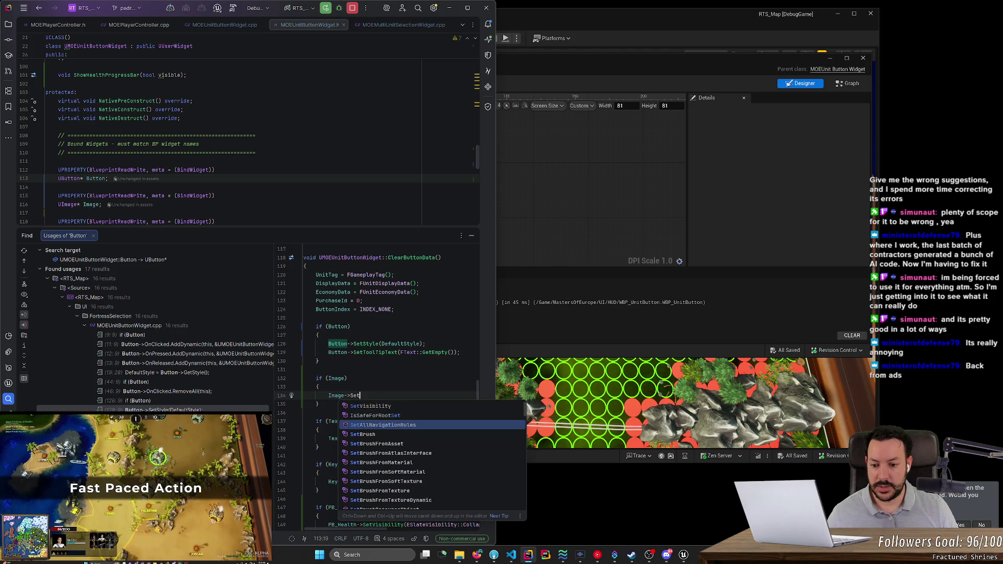
Step: Complete the call as Image->SetBrushFromTexture(nullptr)
scroll(376, 392, "down", 1)
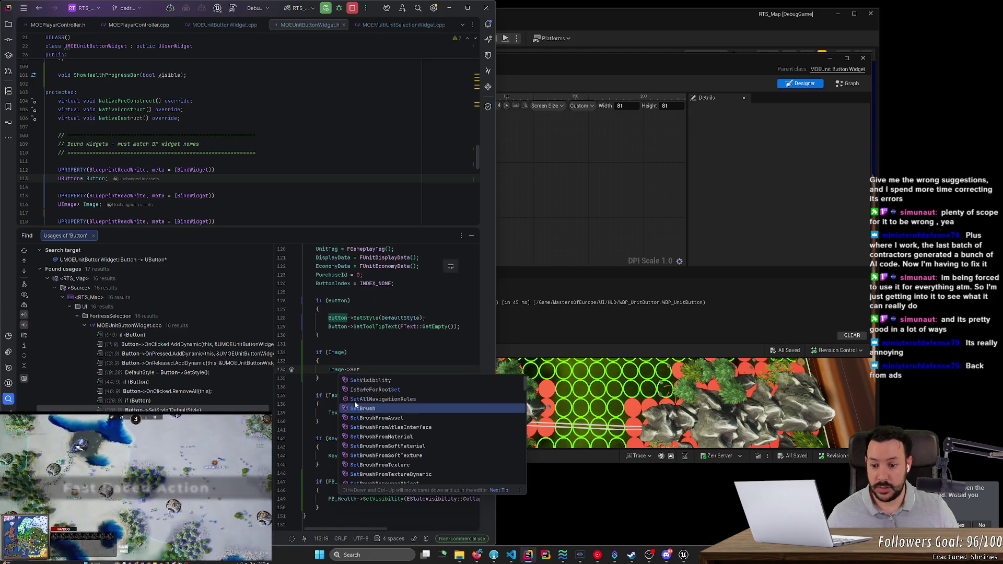
type("ima")
key("BackSpace")
key("BackSpace")
key("BackSpace")
type("st")
key("BackSpace")
key("BackSpace")
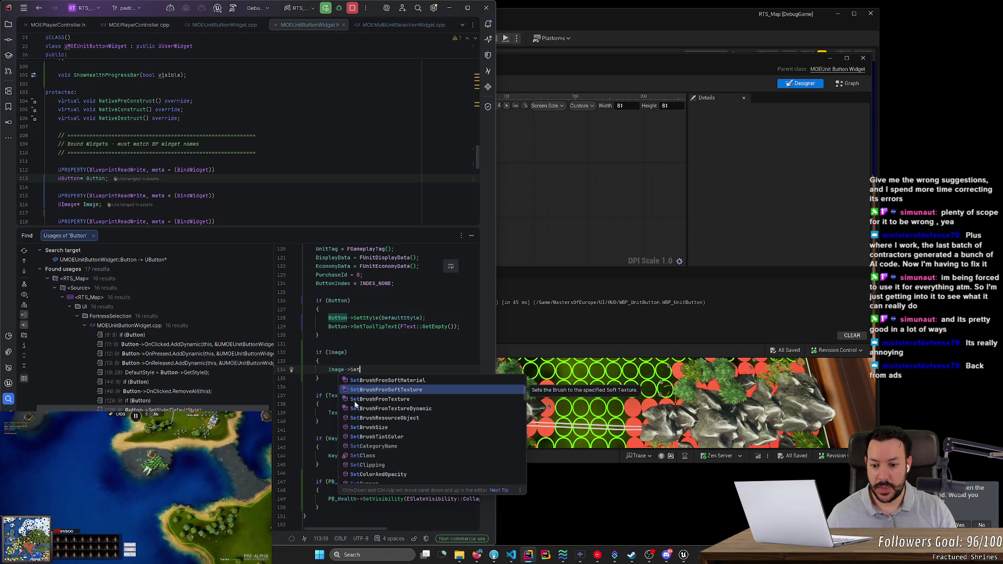
type("Brush")
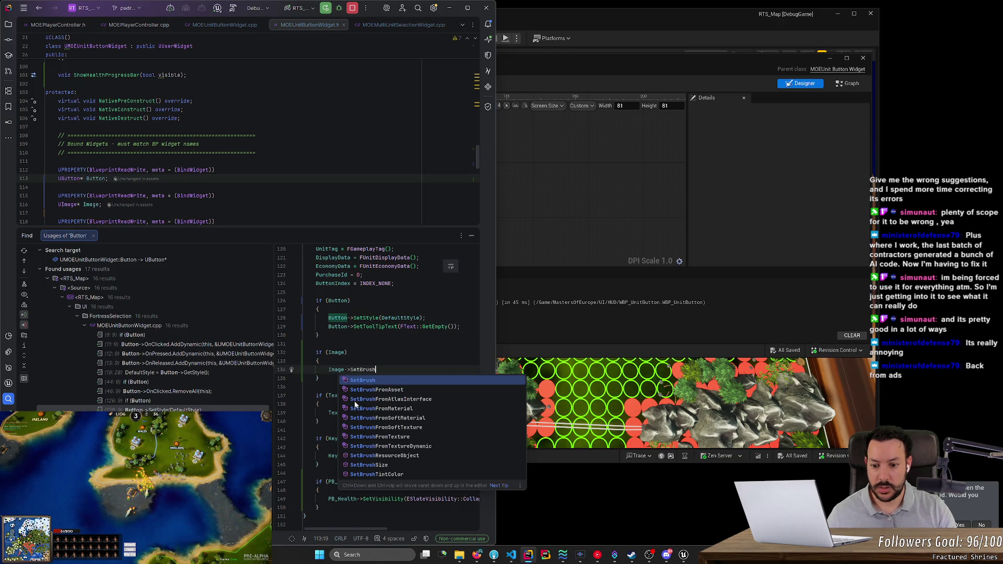
key("Down")
key("Down")
key("Down")
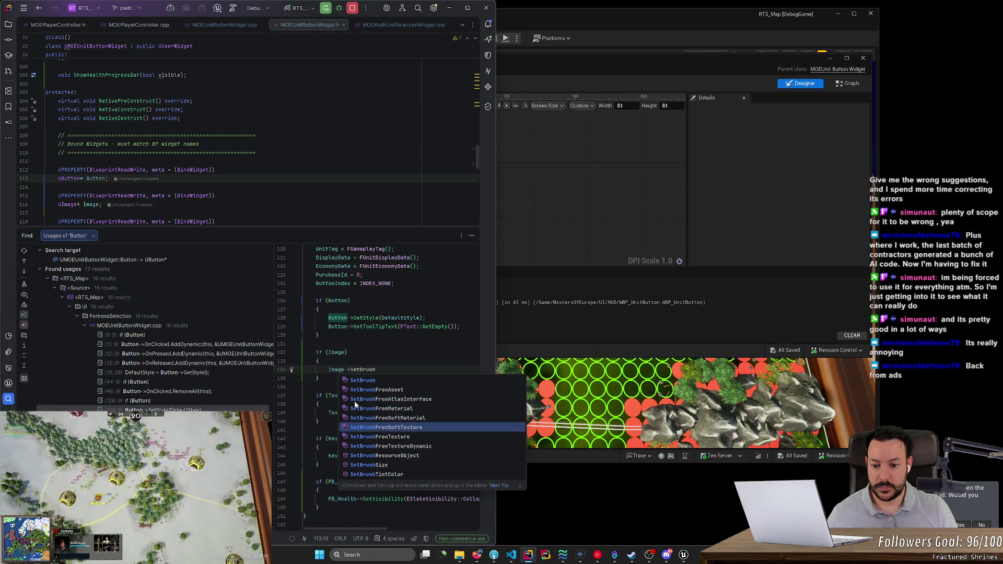
key("Return")
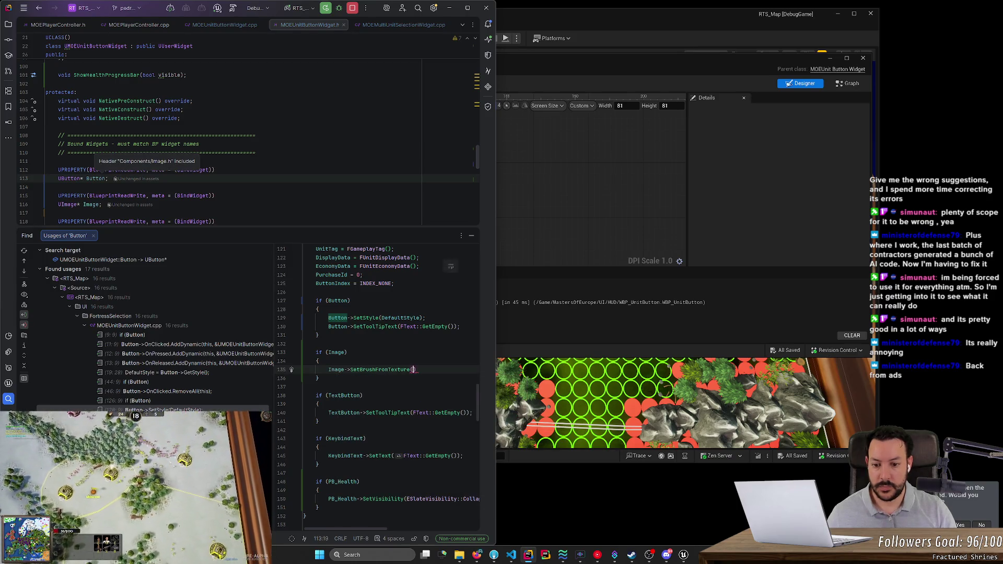
type("nullptr")
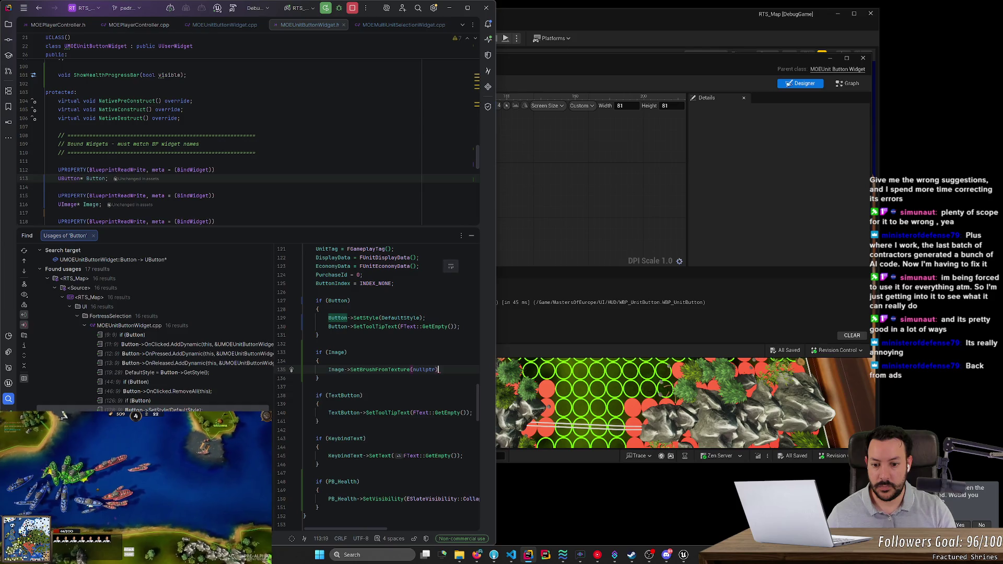
left_click(541, 306)
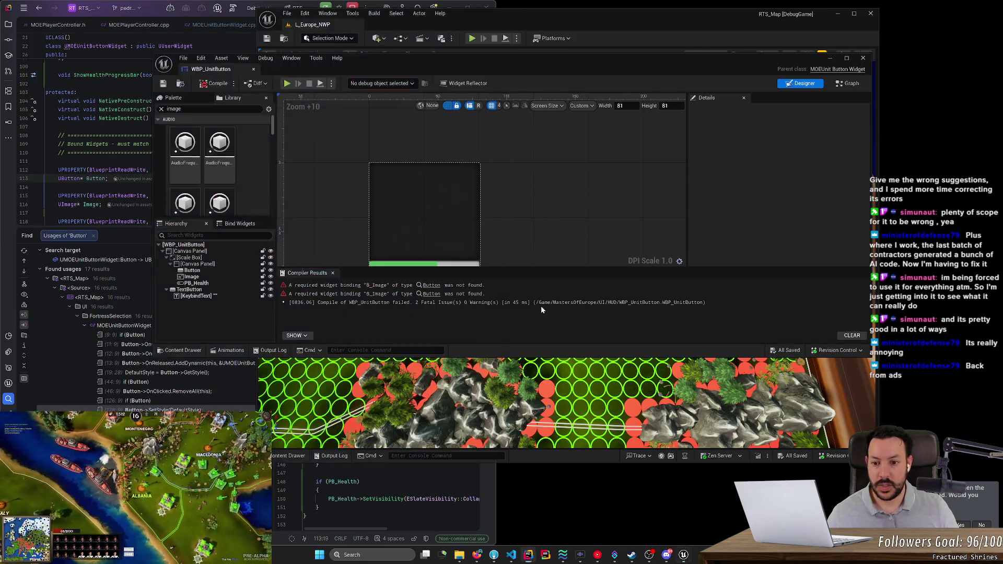
Step: Set the Image widget's Slot Size Y to a whole 88
left_click(191, 276)
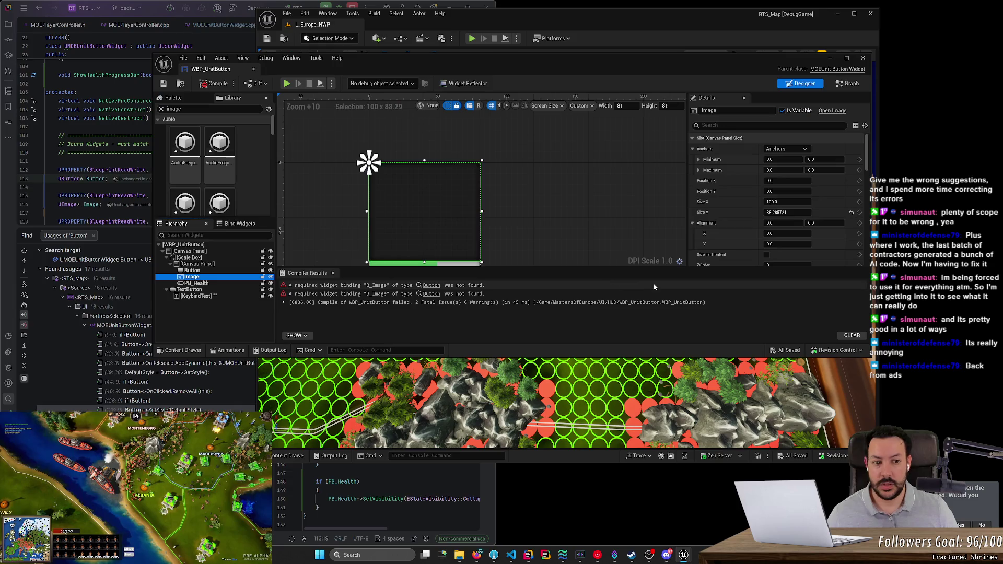
left_click(787, 213)
type("90")
key("Return")
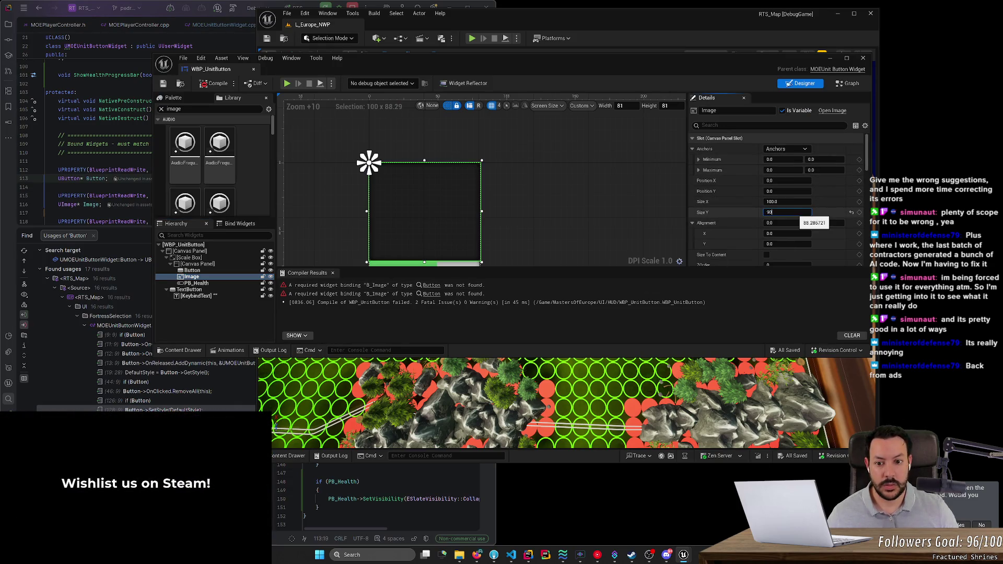
type("88")
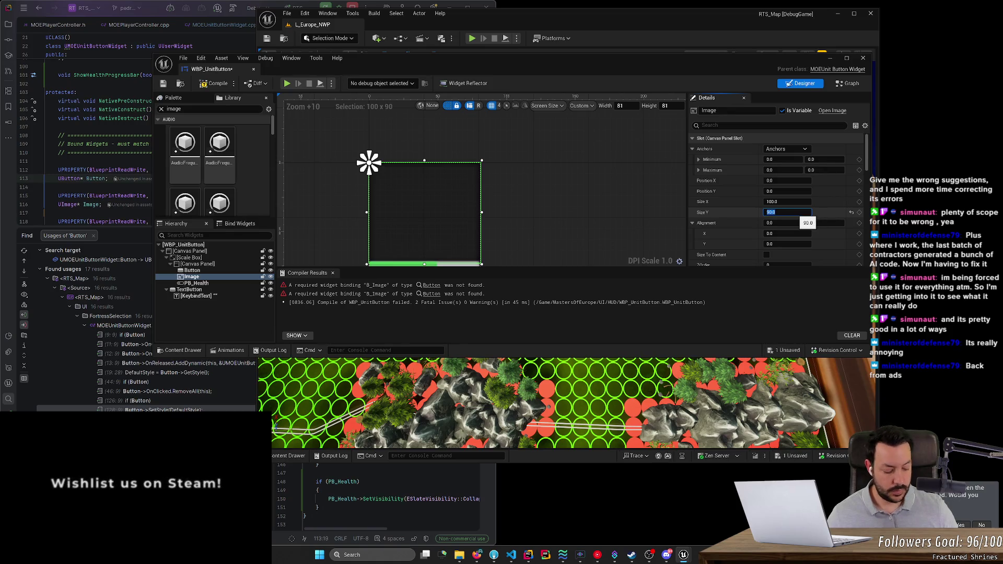
key("Return")
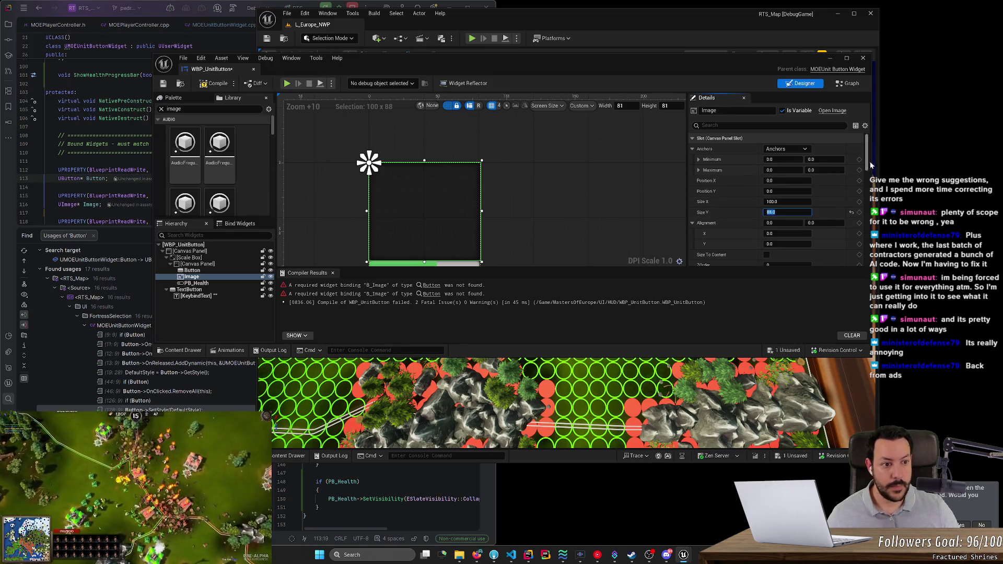
left_click_drag(866, 163, 869, 186)
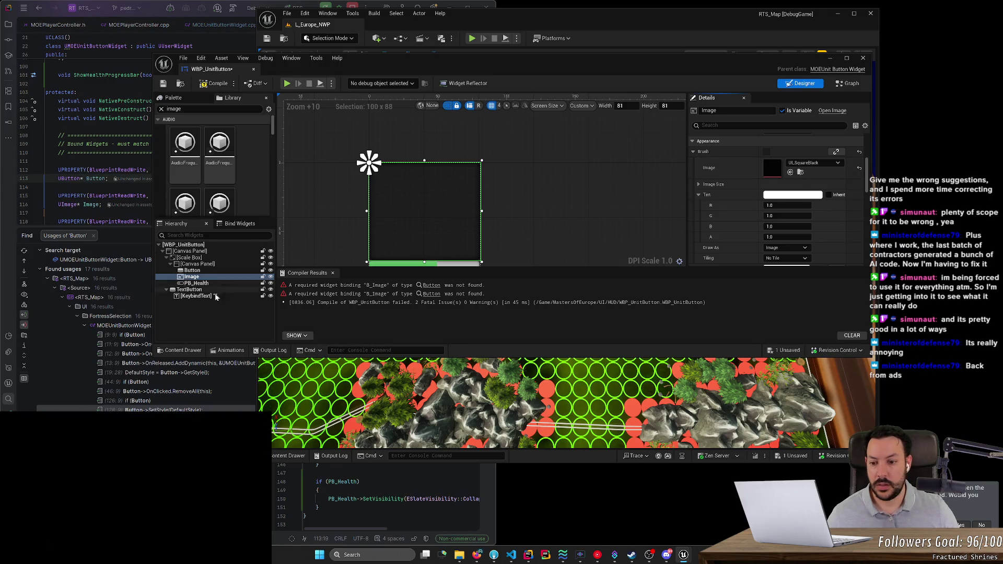
left_click(358, 499)
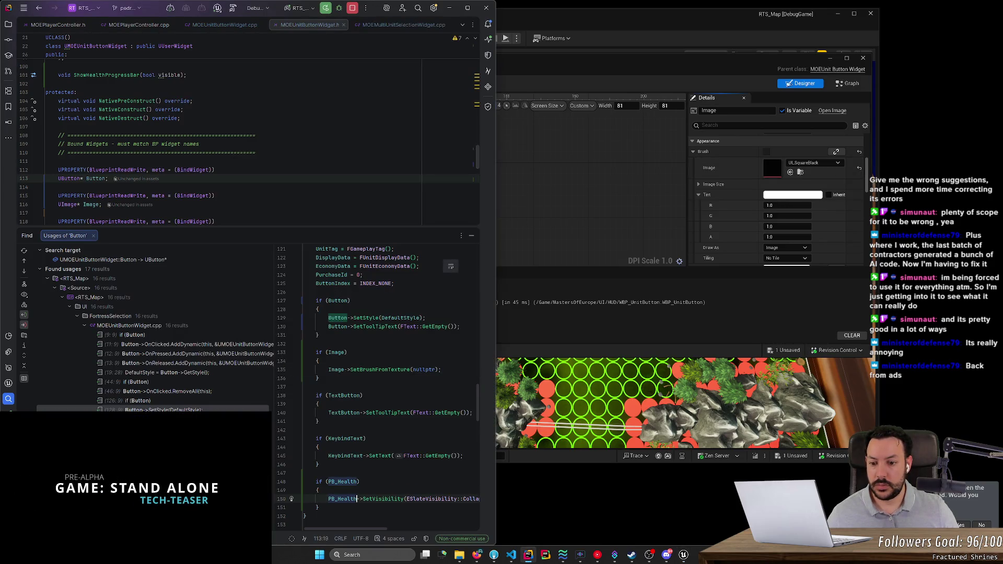
Step: Scroll through the code to the Button->SetStyle(NewStyle) call in UpdateButtonVisuals
scroll(358, 498, "down", 3)
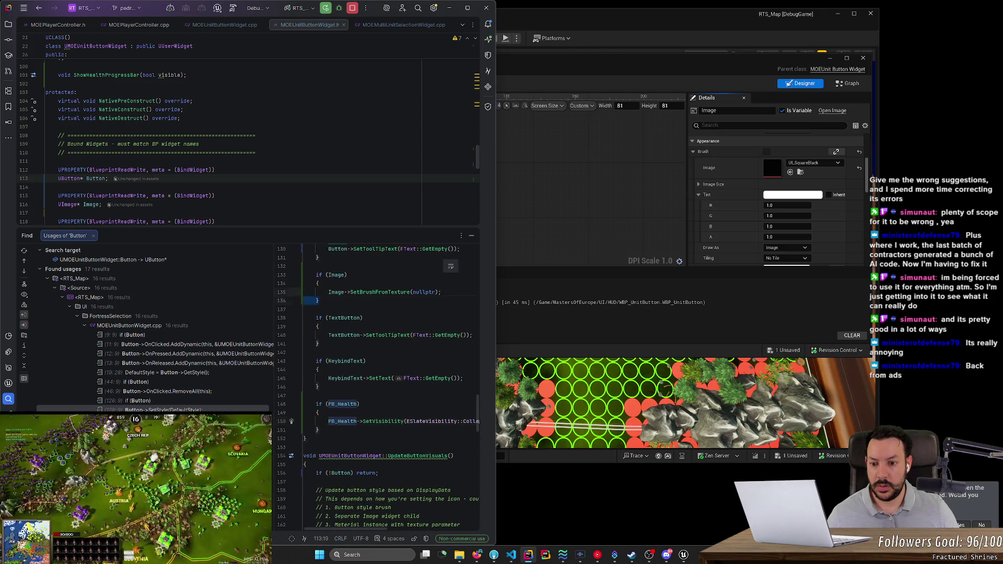
left_click_drag(292, 301, 286, 276)
left_click(341, 473)
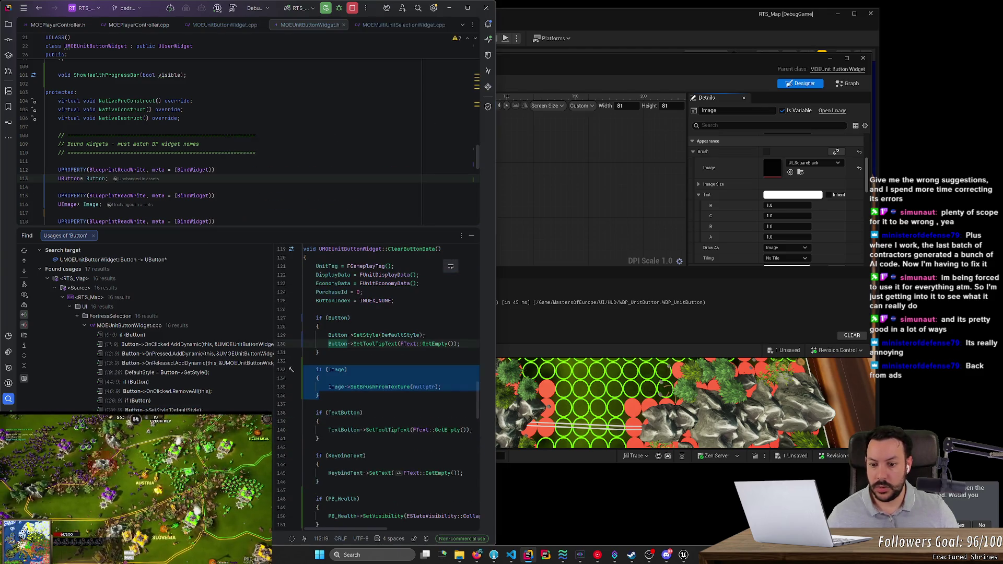
scroll(340, 392, "down", 5)
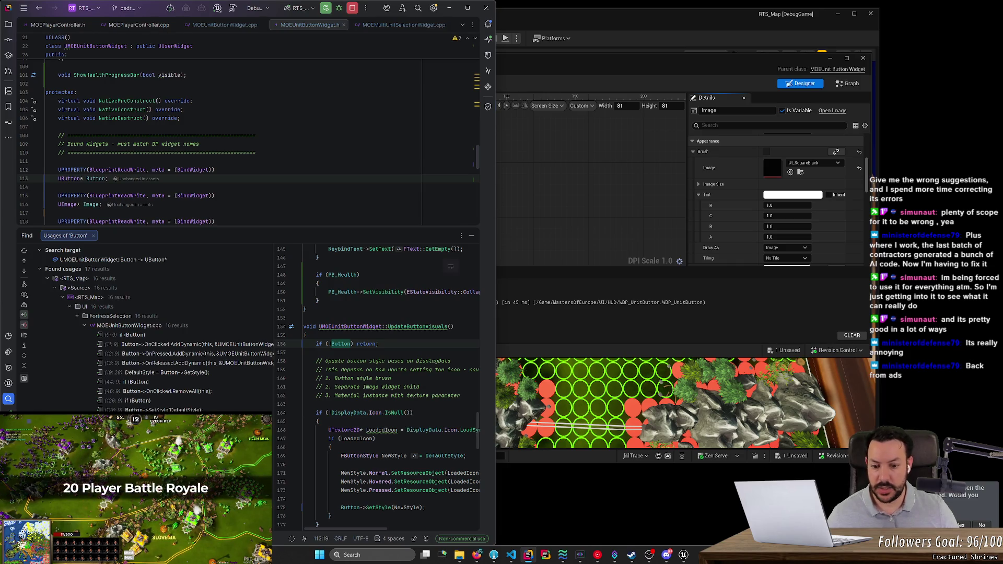
scroll(392, 389, "down", 4)
scroll(392, 389, "up", 4)
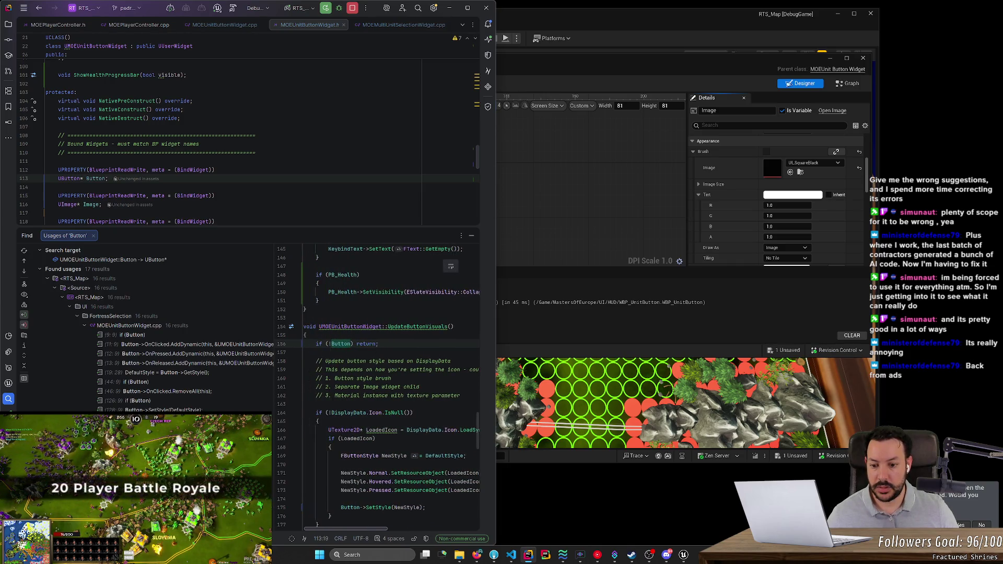
scroll(392, 389, "down", 4)
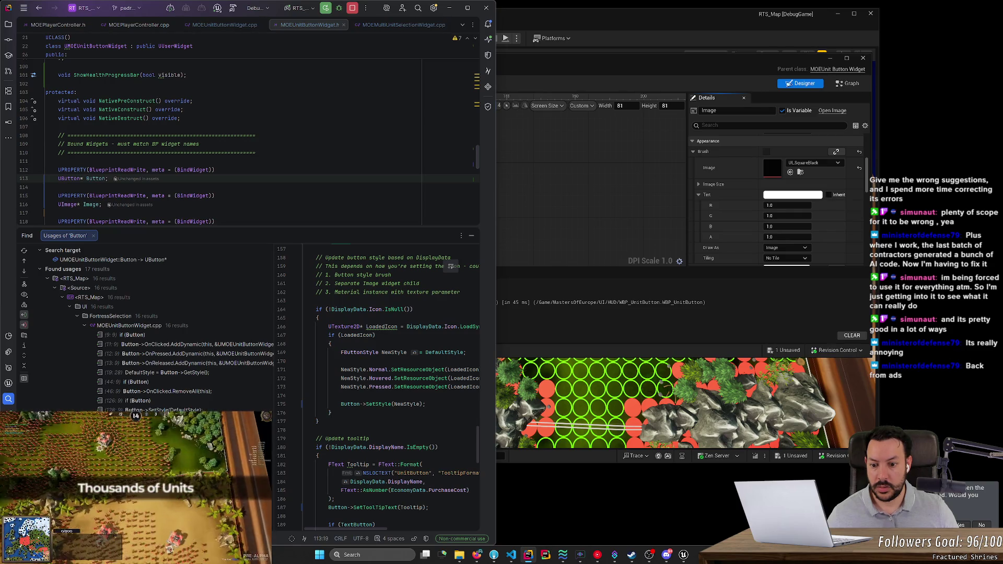
Step: Comment out the Button->SetStyle(NewStyle) line with Ctrl+/, leaving no extra blank line
key("ctrl+slash")
key("Return")
key("BackSpace")
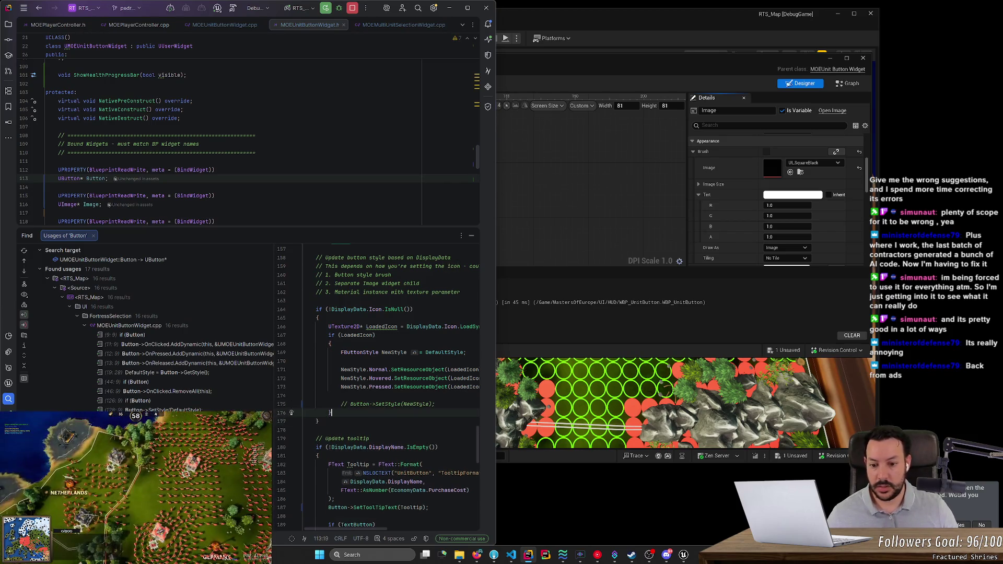
key("Up")
scroll(353, 528, "right", 3)
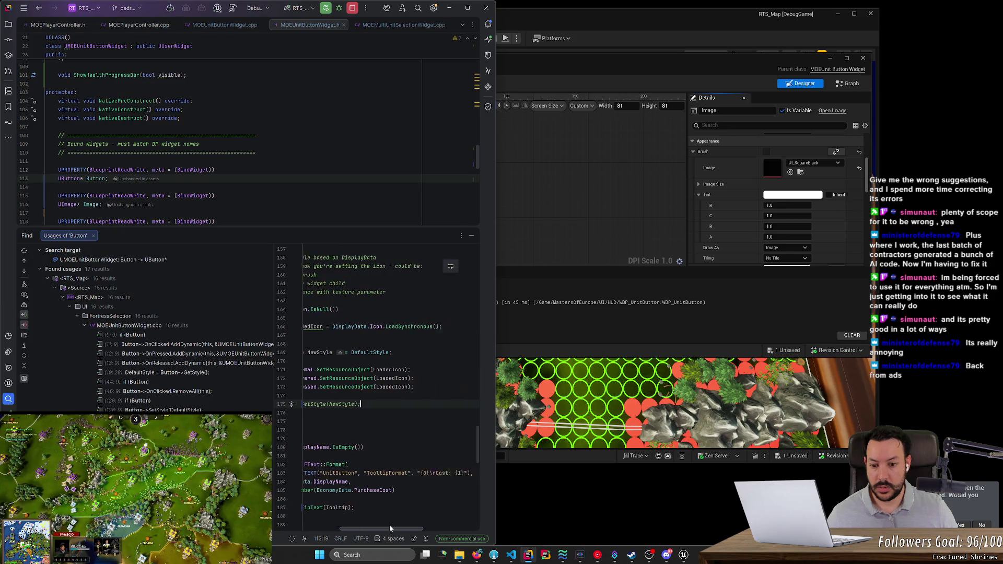
scroll(353, 529, "left", 3)
scroll(376, 397, "right", 3)
scroll(376, 397, "left", 3)
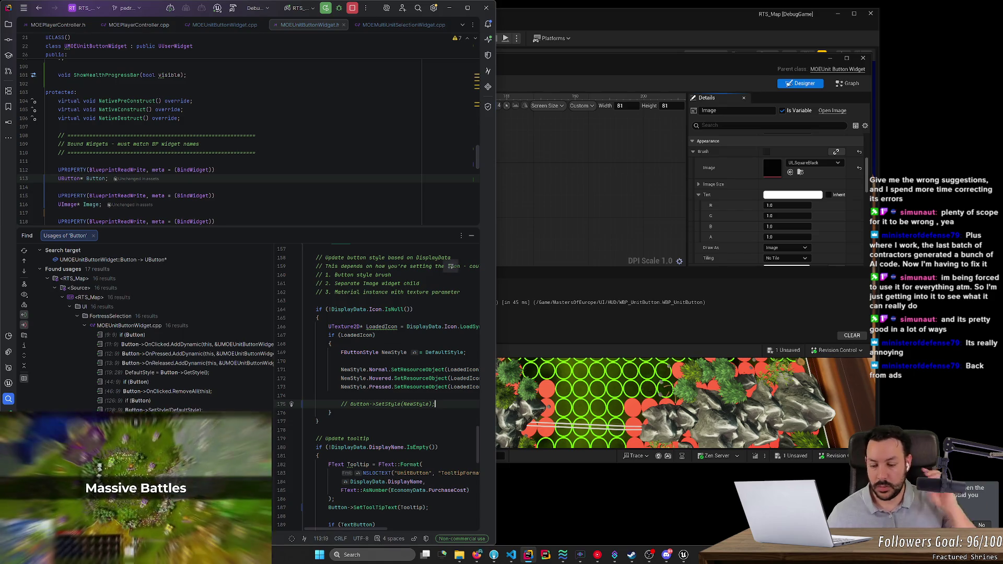
Step: Lower and then raise the system volume
mouse_move(336, 464)
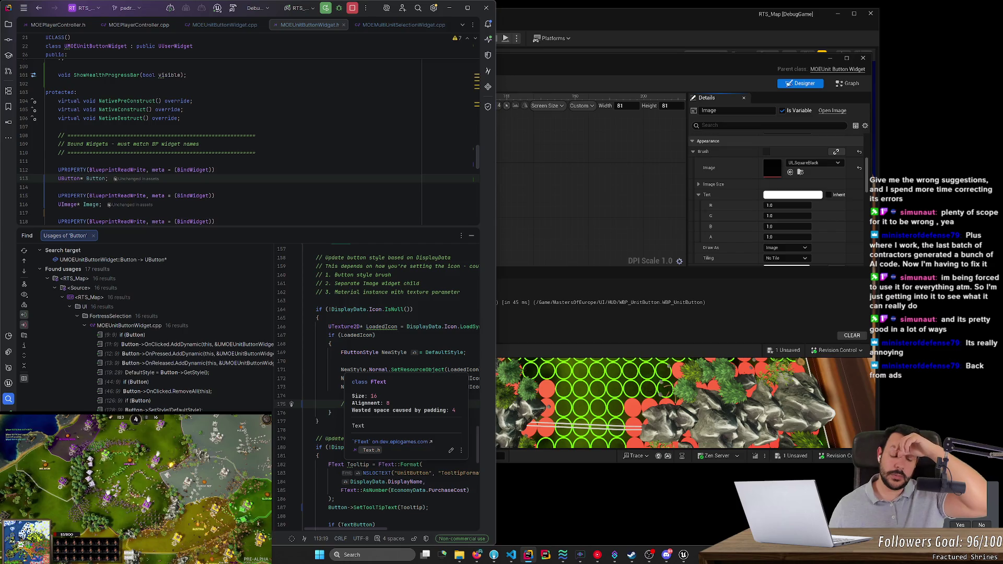
key("XF86AudioLowerVolume")
key("XF86AudioRaiseVolume")
left_click(597, 555)
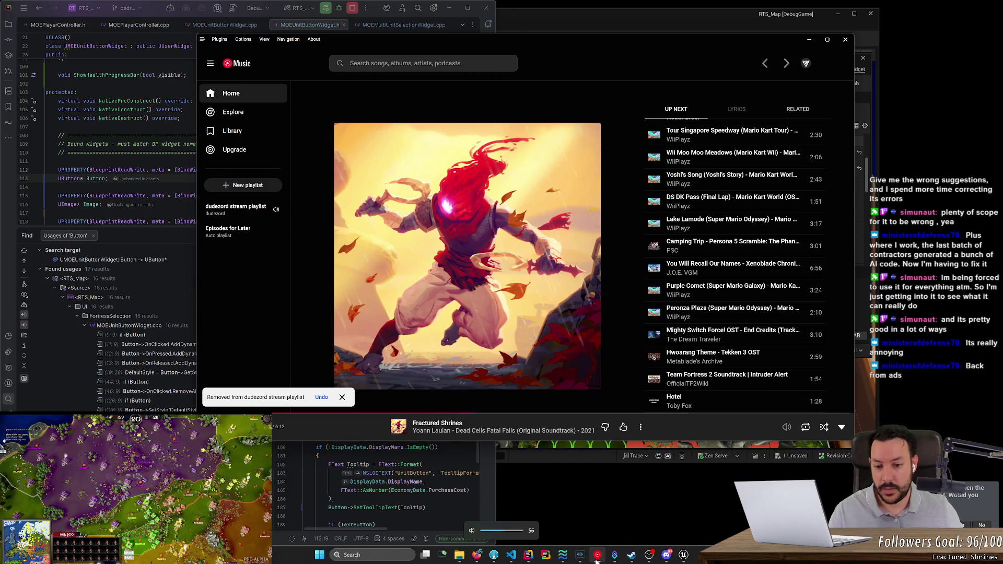
left_click(597, 556)
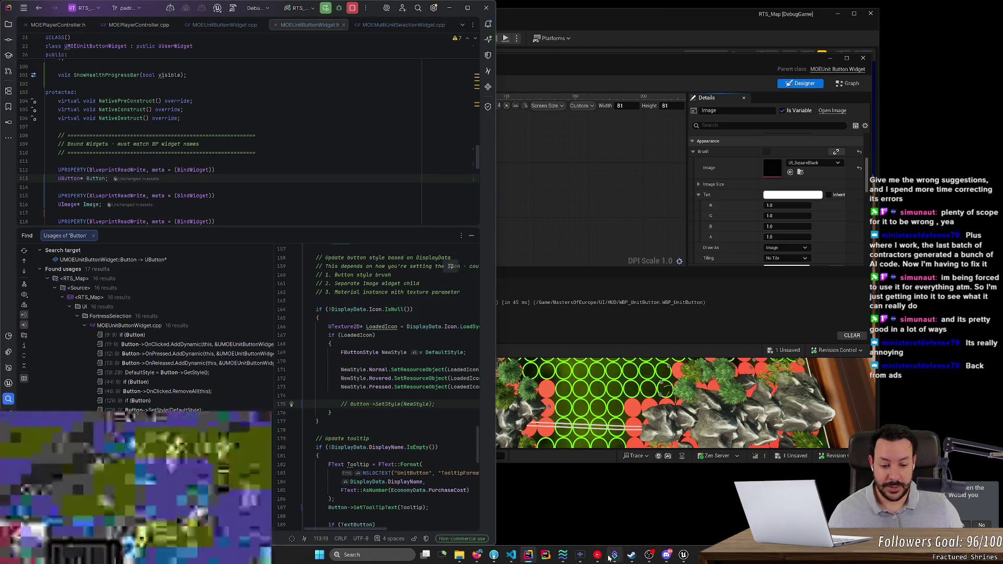
left_click(597, 554)
left_click(640, 426)
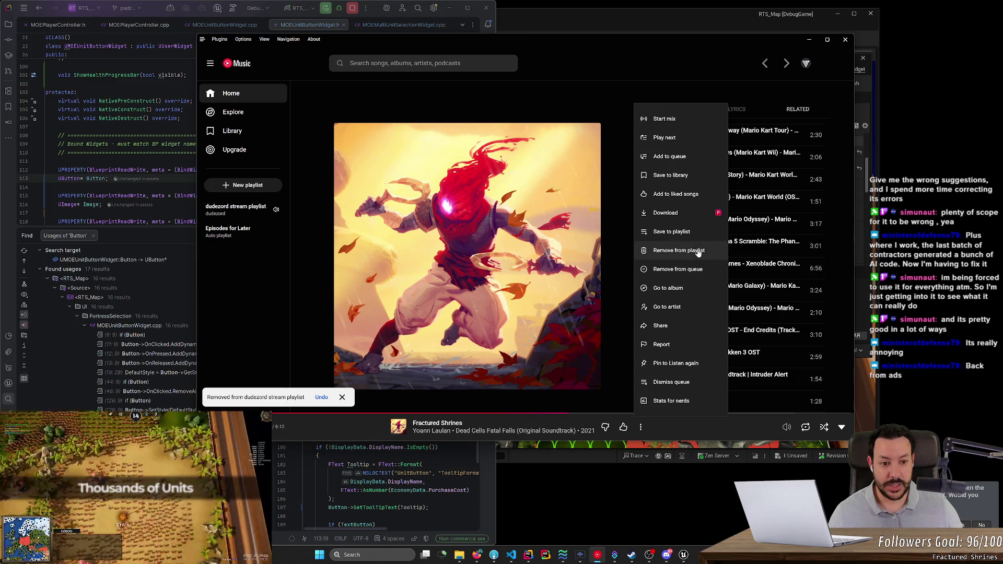
left_click(697, 268)
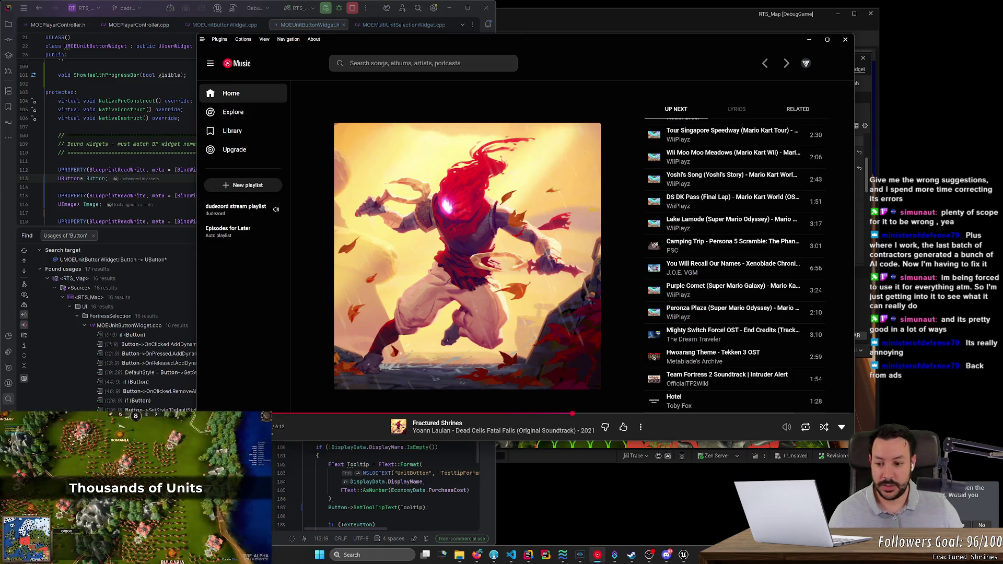
left_click(810, 40)
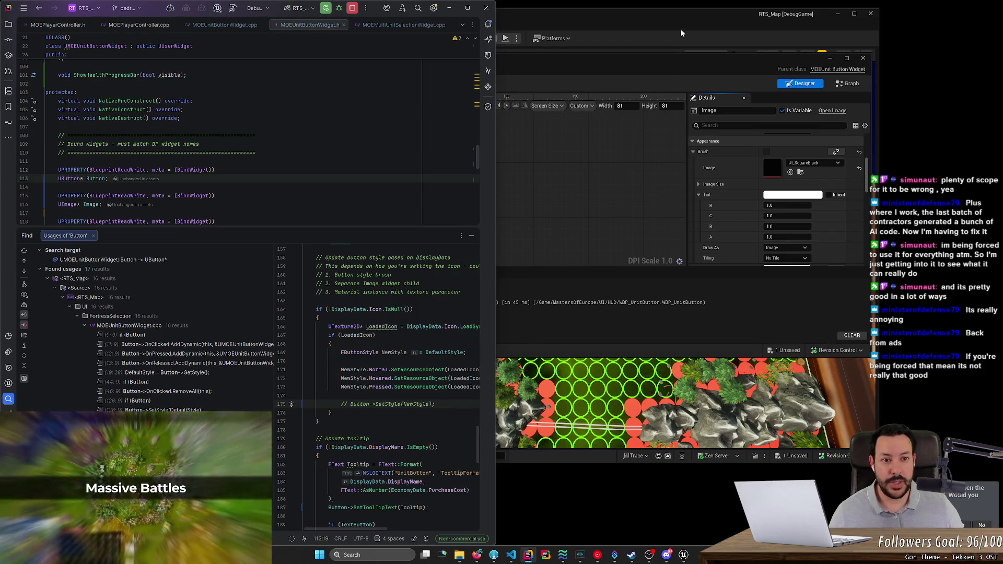
Step: Bring the WBP_UnitButton editor forward and move it and the main editor window right
left_click(622, 24)
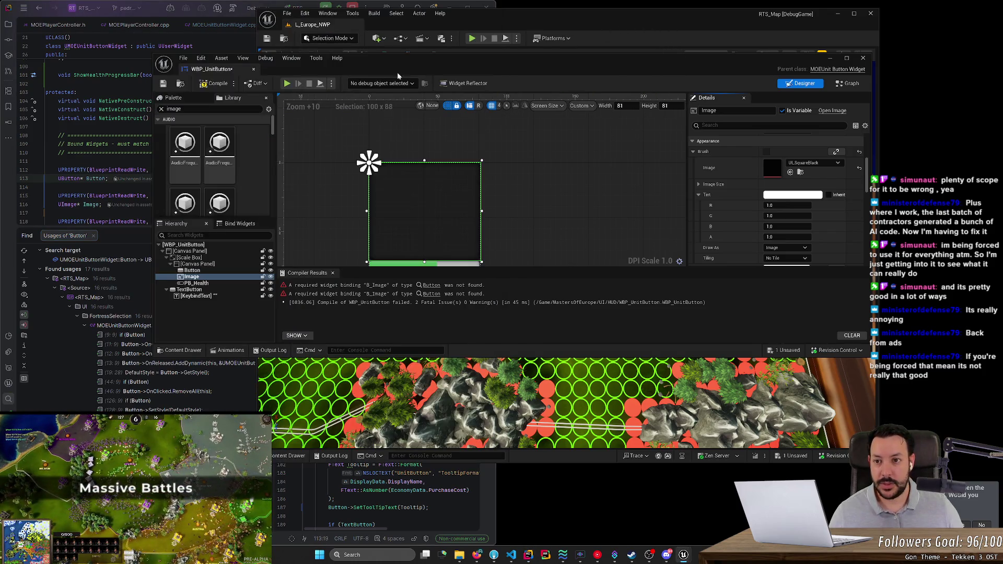
mouse_move(376, 65)
left_mouse_down()
mouse_move(647, 77)
mouse_move(712, 111)
mouse_move(723, 71)
left_mouse_up()
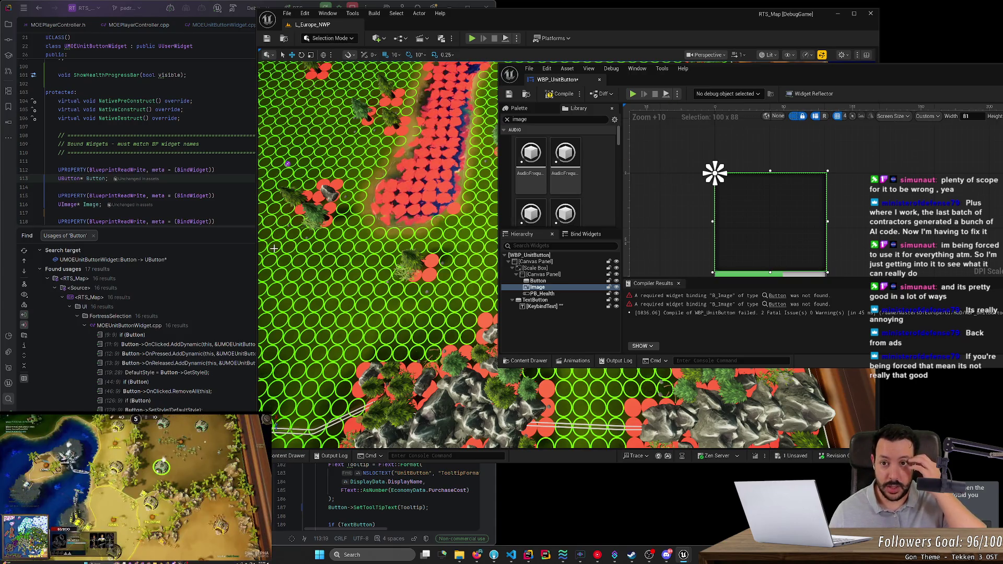
left_click_drag(547, 18, 789, 34)
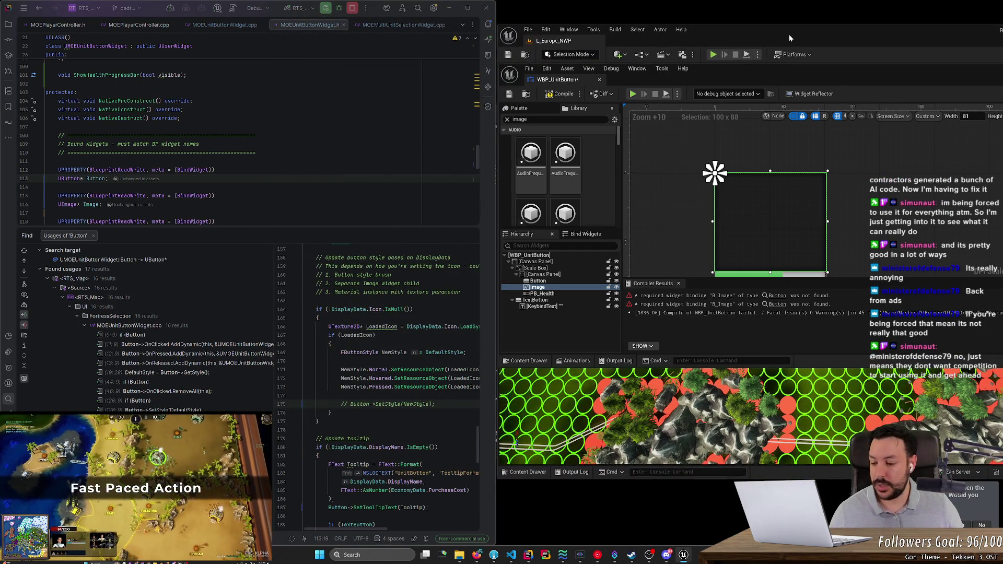
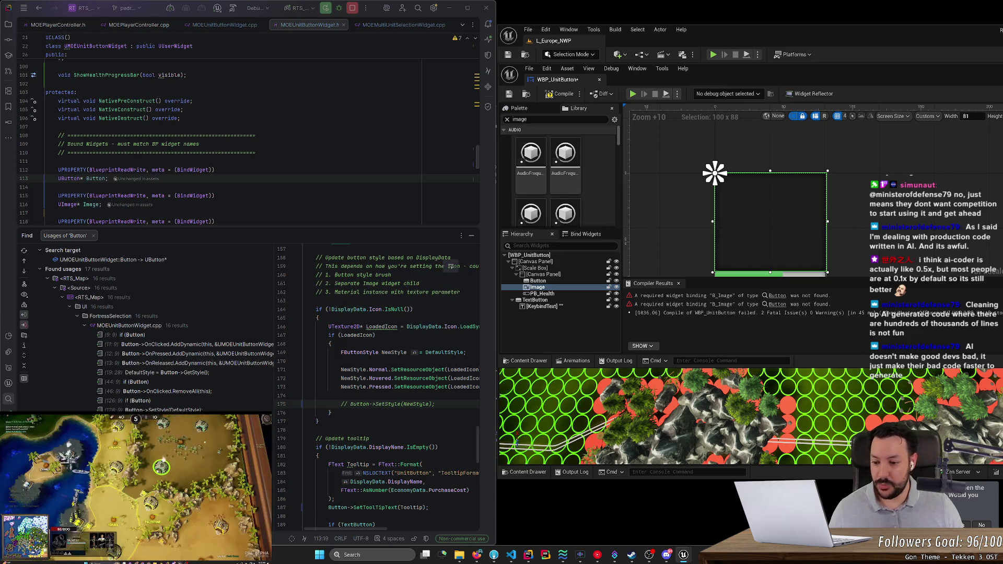
Step: Step through the Button usages in ClearButtonData, OnClicked RemoveAll, NativeDestruct and the DefaultStyle read
key("Down")
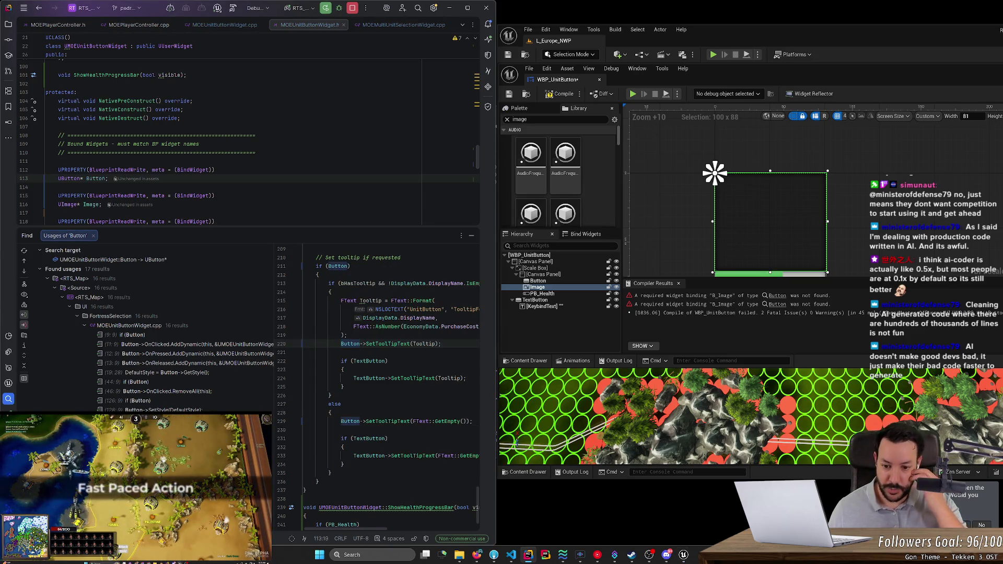
left_click(157, 409)
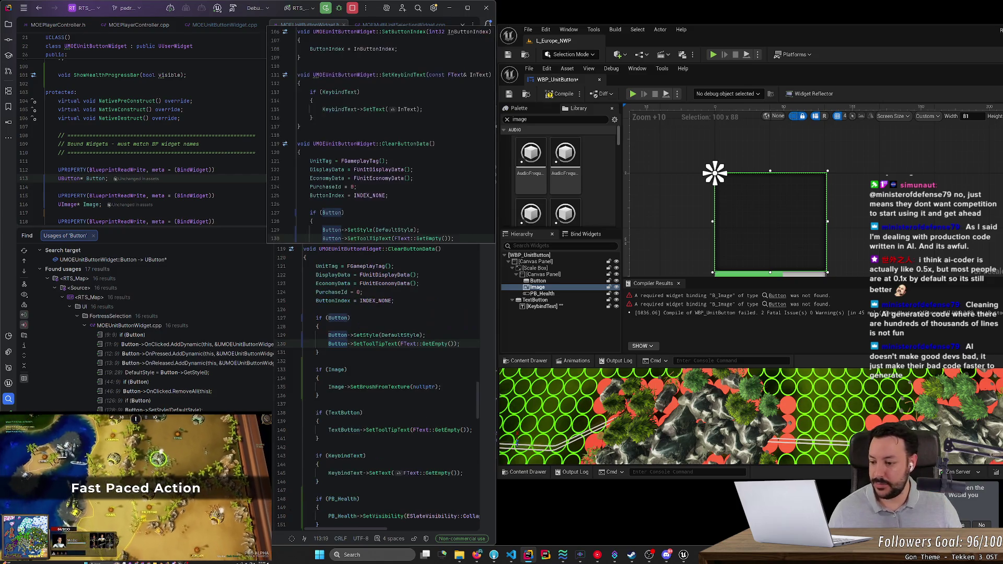
left_click(209, 392)
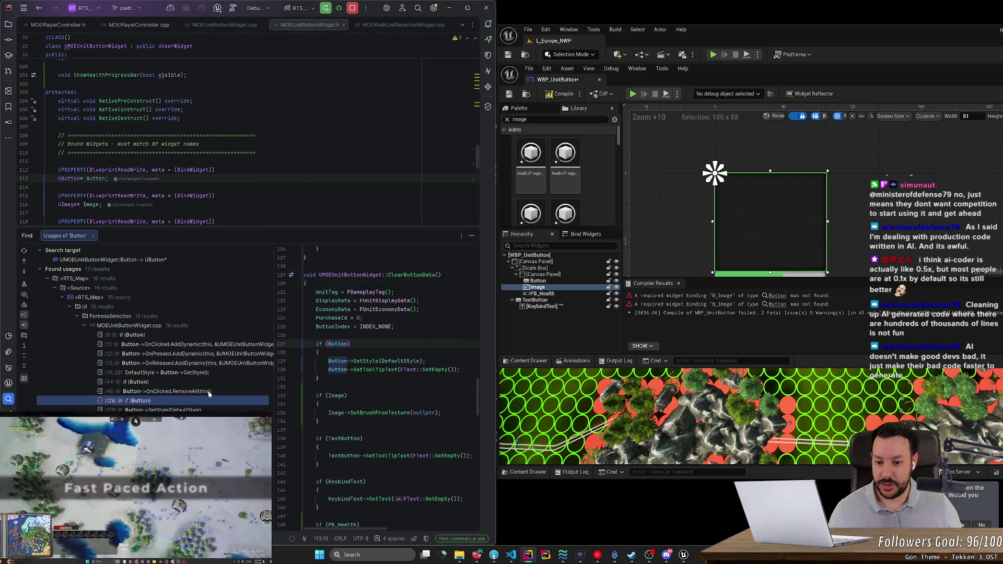
left_click(208, 383)
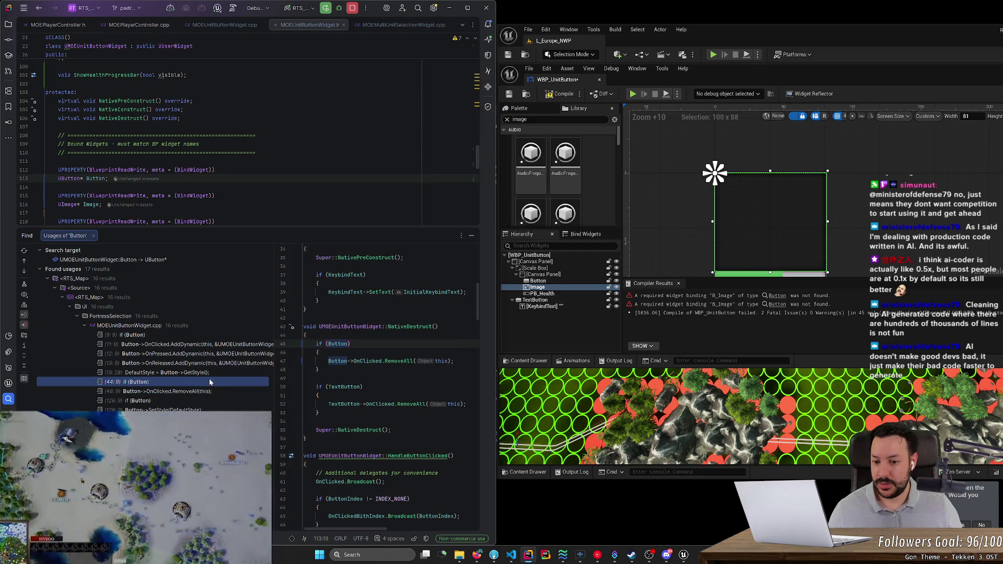
key("Up")
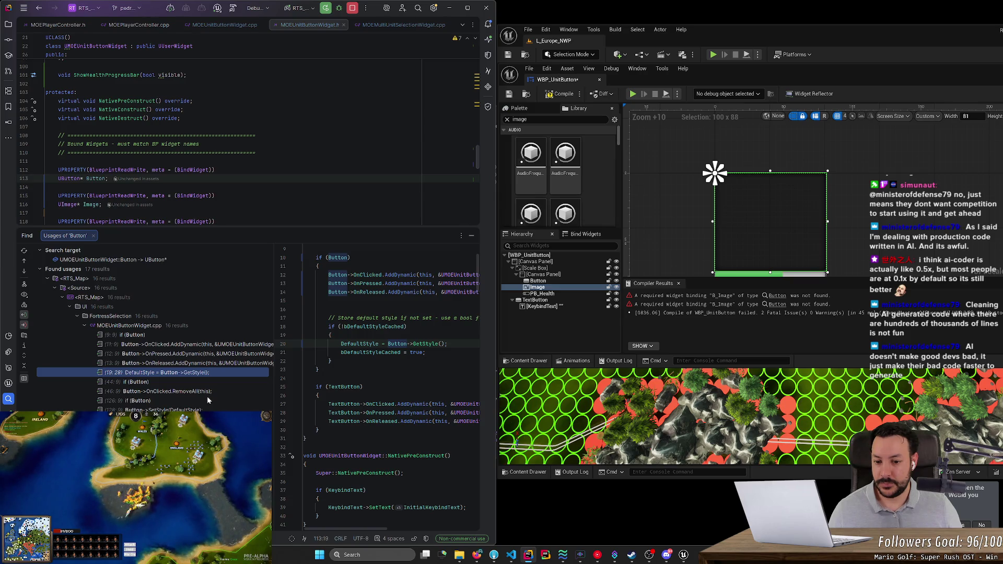
Step: Go to the Button check in UpdateButtonVisuals and add a blank line after the style setup
key("Down")
key("Down")
key("Down")
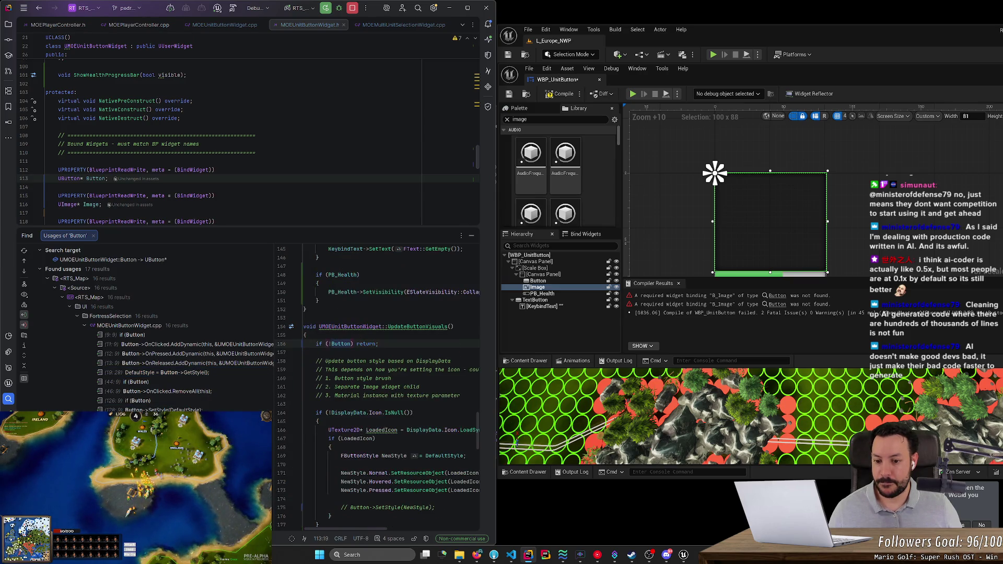
scroll(376, 386, "down", 2)
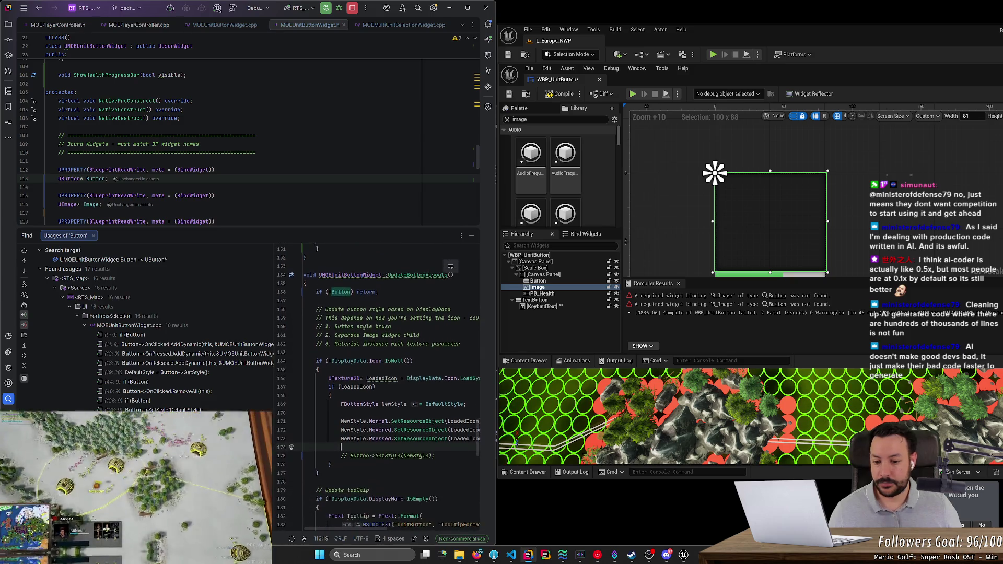
key("Return")
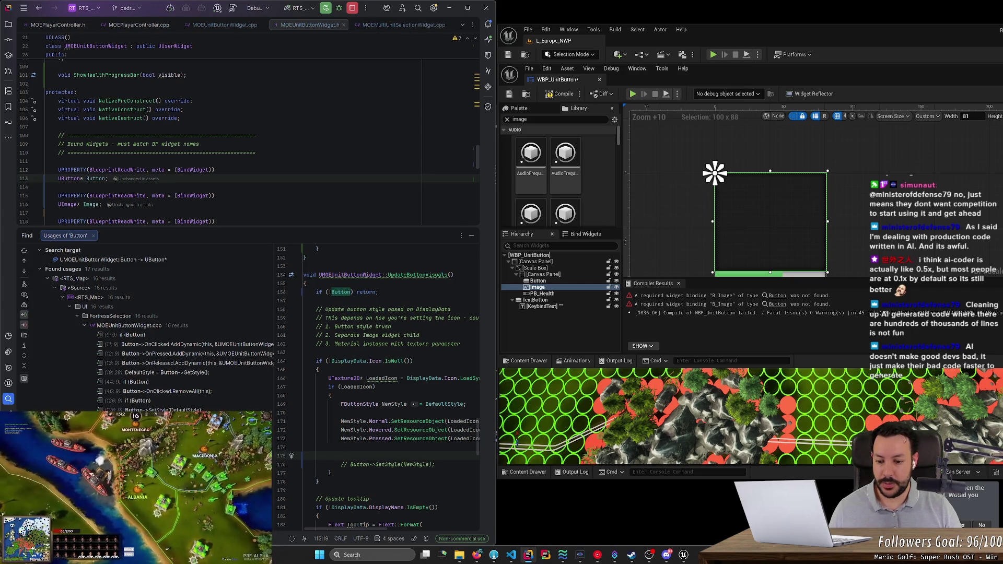
Step: Add the call Image->SetBrushFromTexture(LoadedIcon); on the new line in UpdateButtonVisuals
type("Image->")
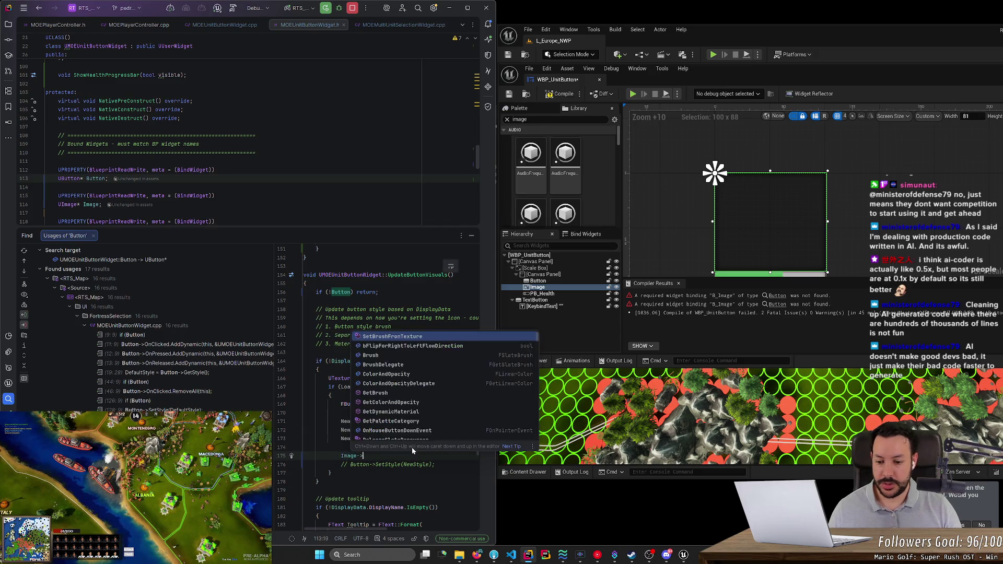
type("SeteB")
key("BackSpace")
key("BackSpace")
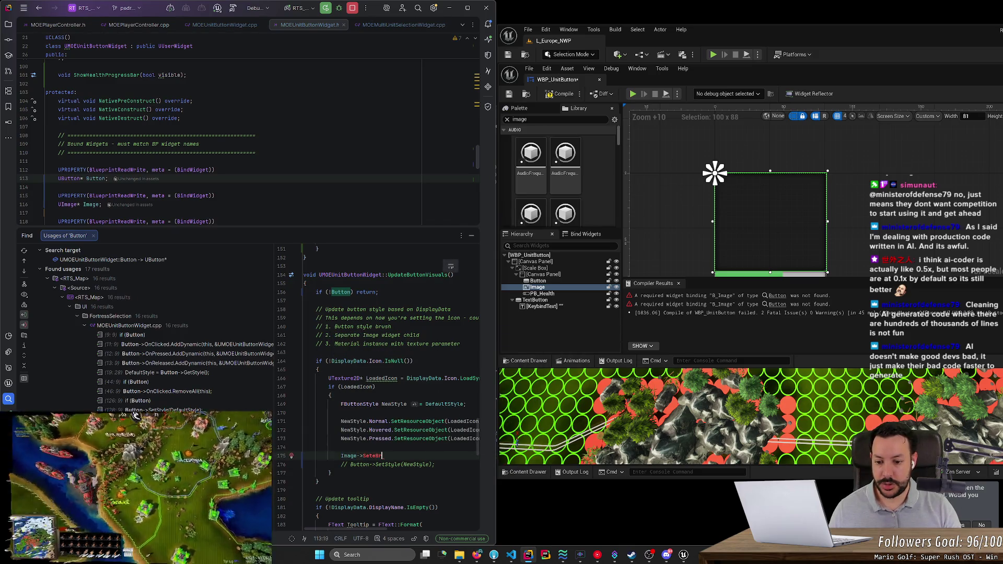
type("BrushFr")
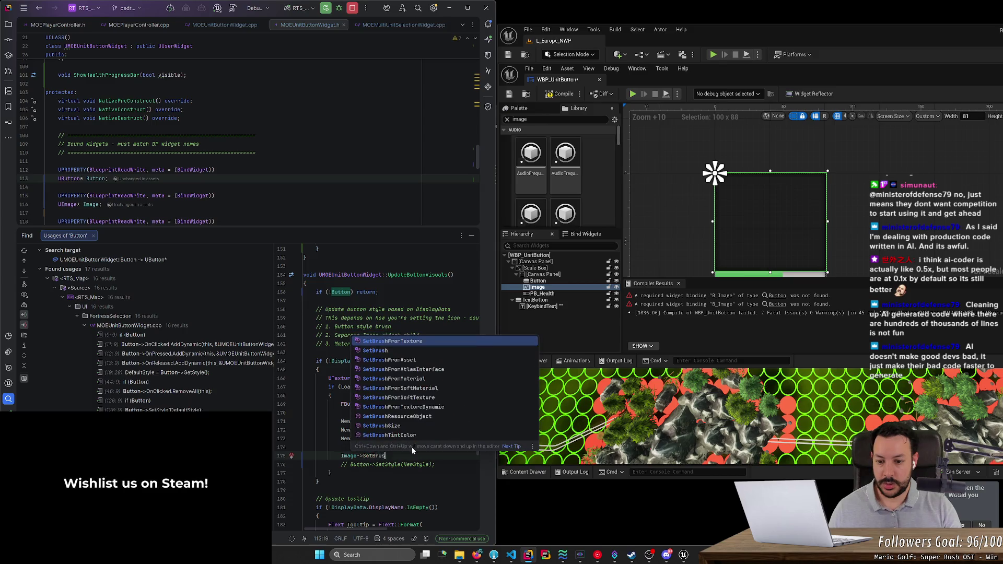
key("Down")
key("Down")
key("Down")
key("Up")
key("Up")
key("Up")
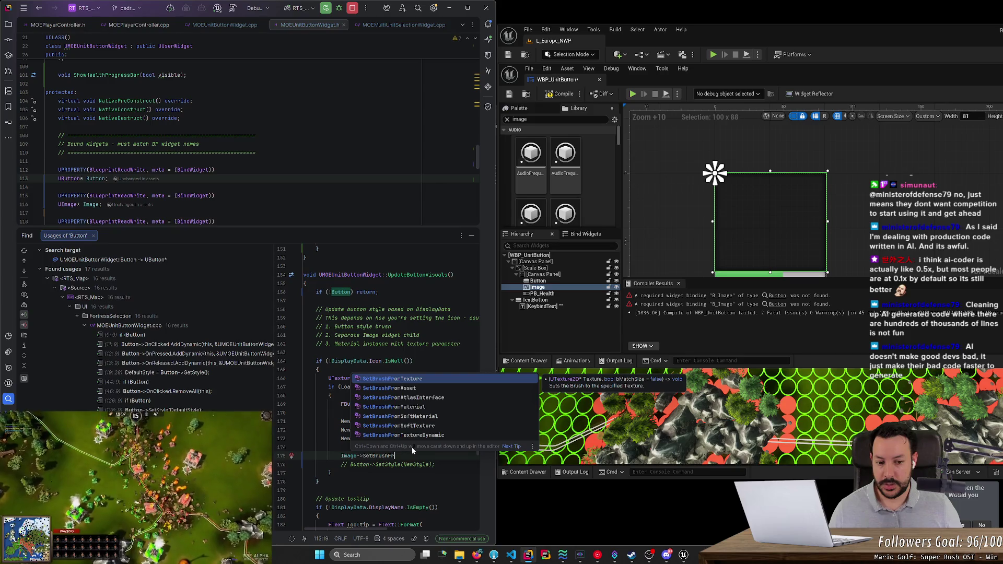
key("Return")
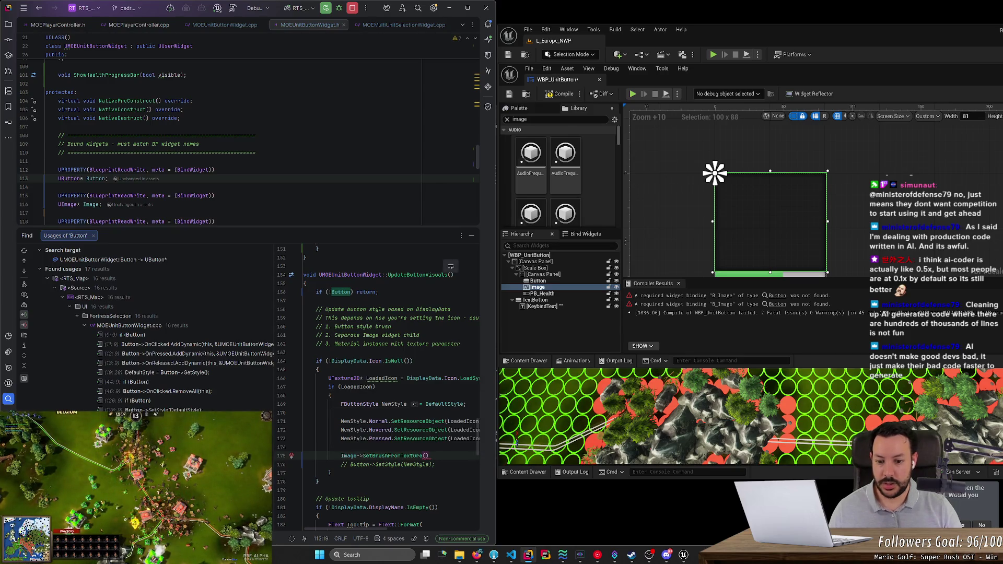
type("Loaded")
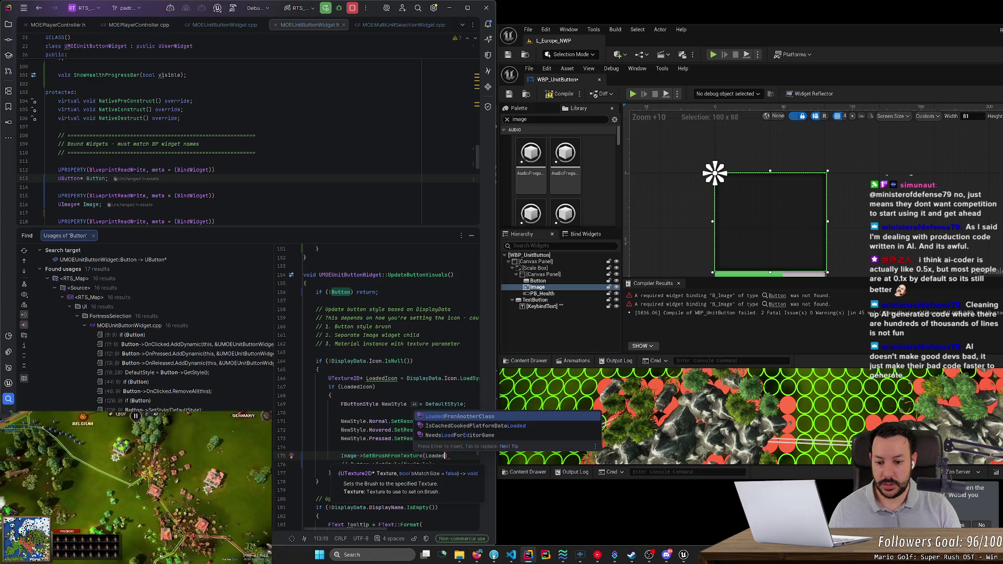
type("Icon);")
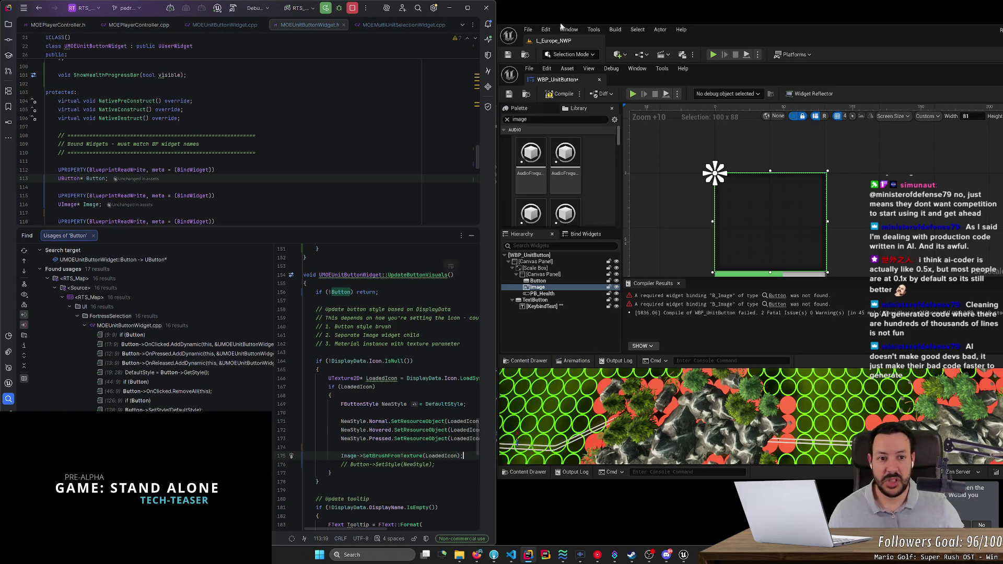
Step: Compile WBP_UnitButton, then close the widget editor and the Unreal level editor
left_click_drag(681, 42, 545, 84)
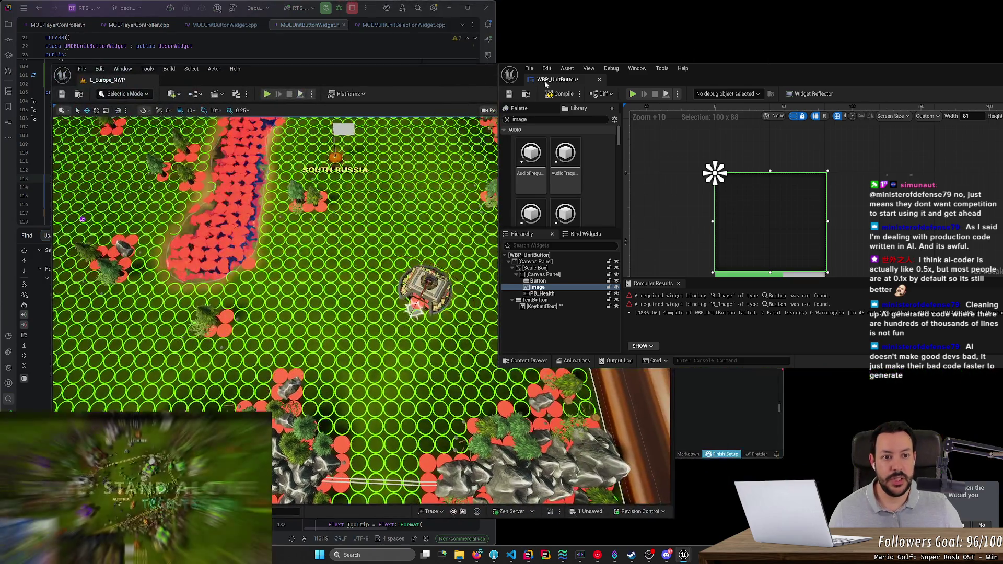
left_click(559, 93)
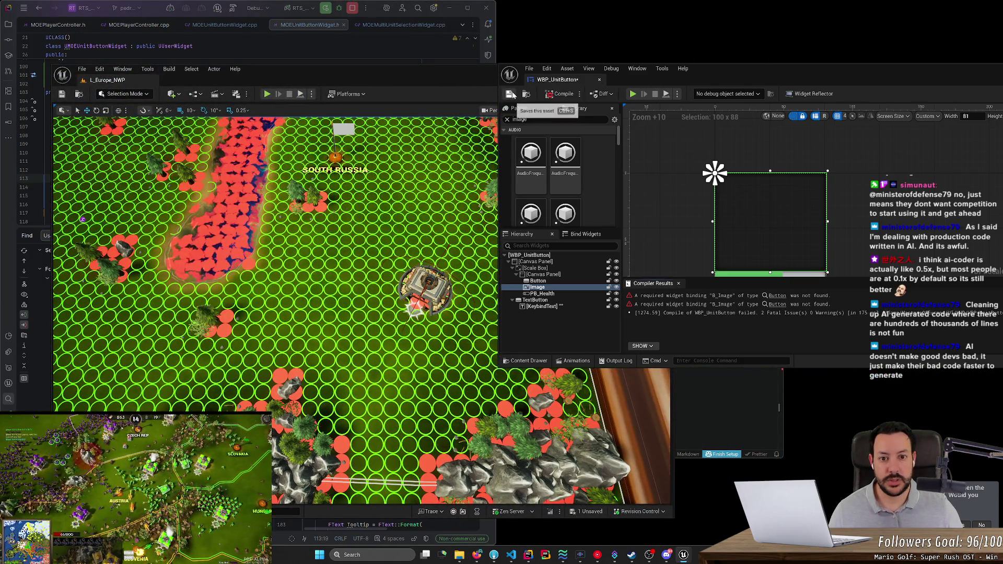
left_click(599, 79)
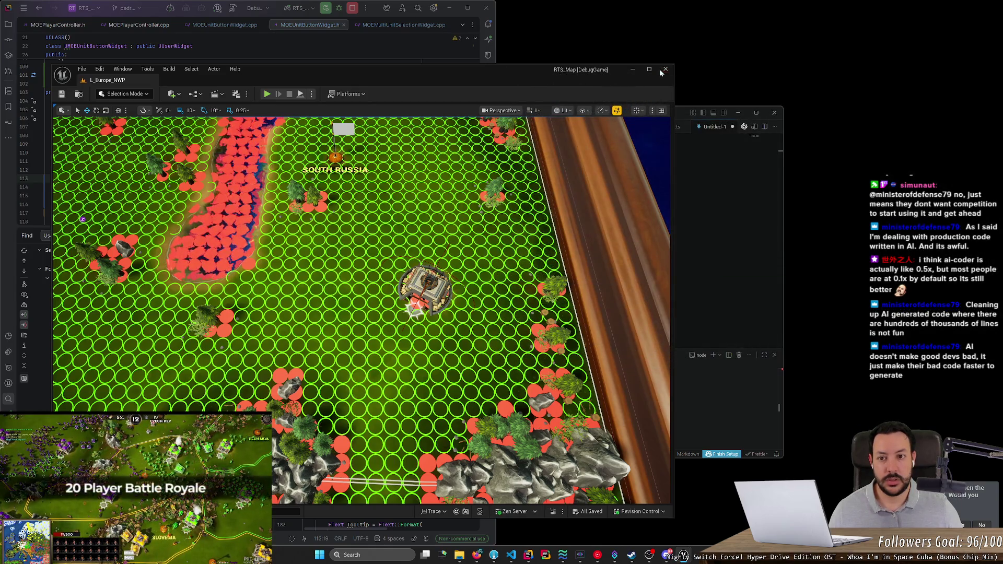
left_click(662, 70)
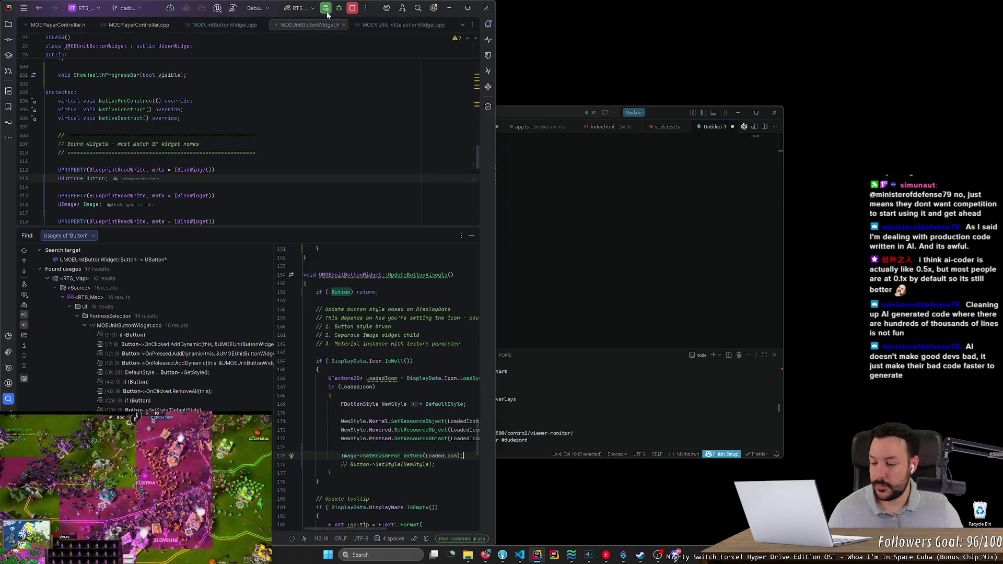
Step: Stop the running debug session and return to the MOEUnitButtonWidget.h header
left_click(353, 8)
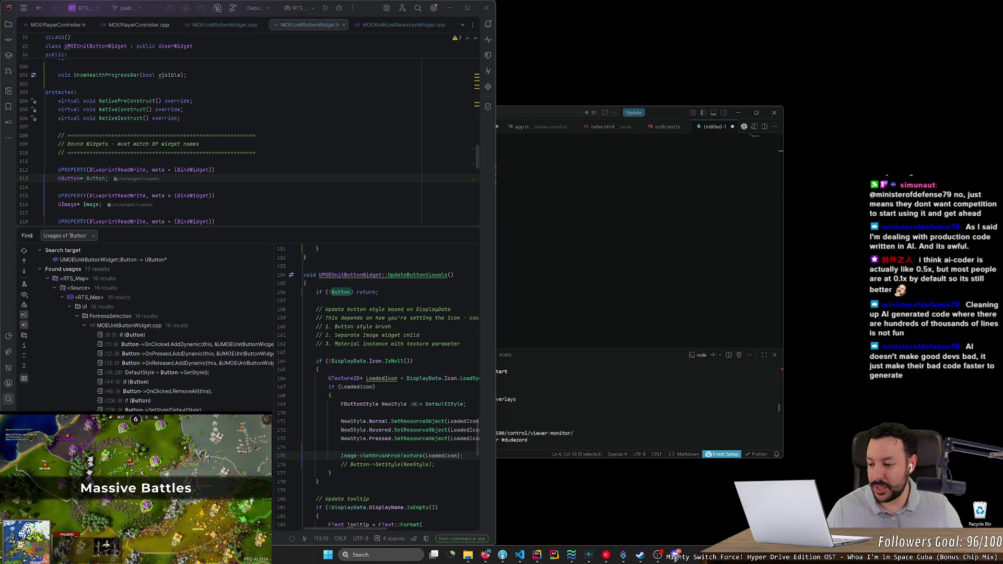
left_click(463, 455)
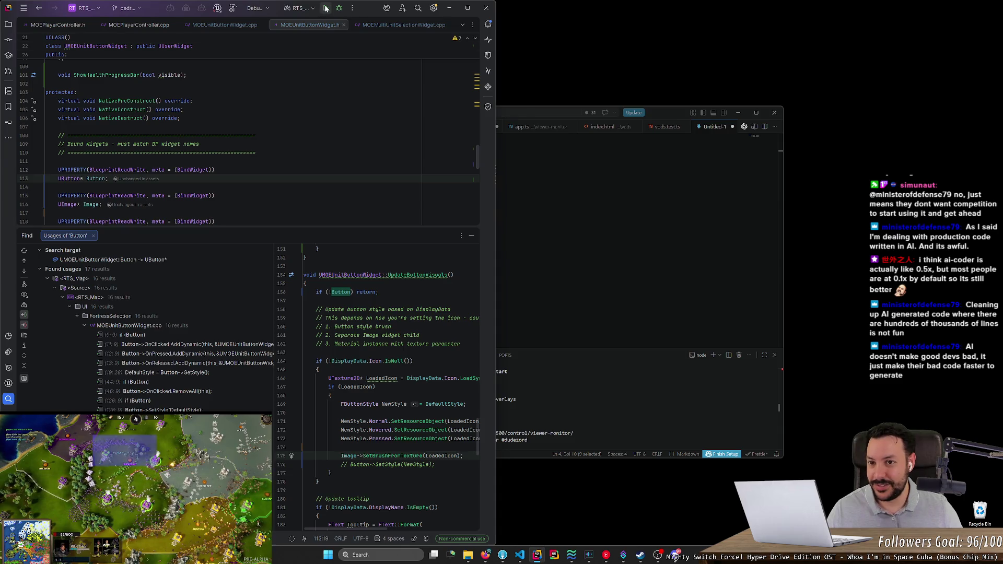
left_click(298, 29)
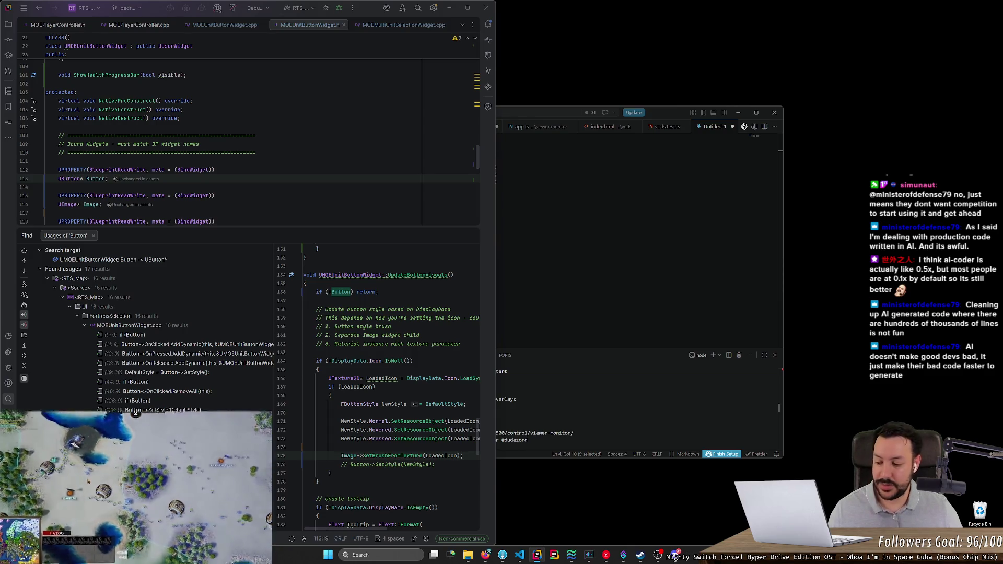
Step: Build and launch UnrealEditor-DebugGame for RTS_Map with Ctrl+F5
key("ctrl+F5")
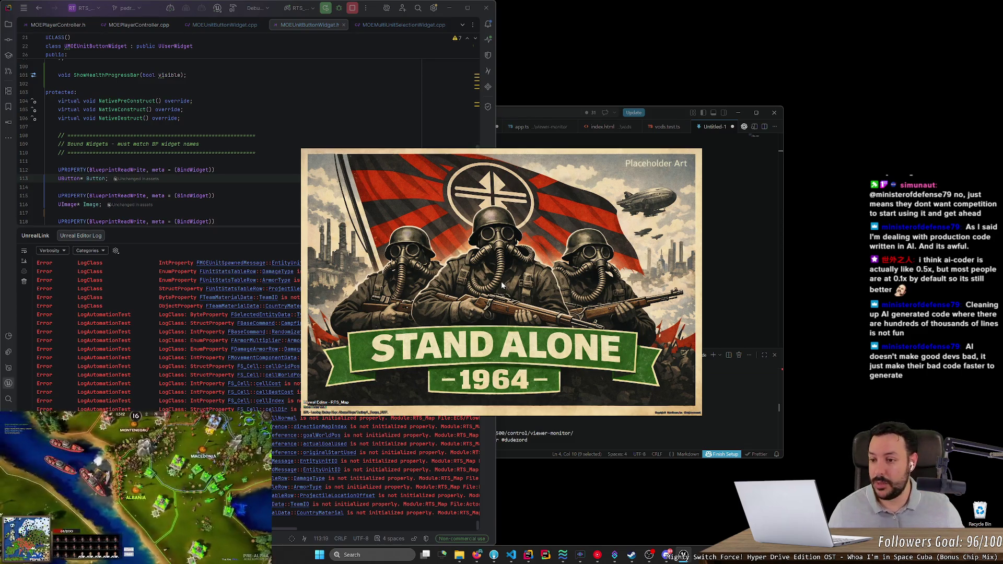
left_click(42, 2)
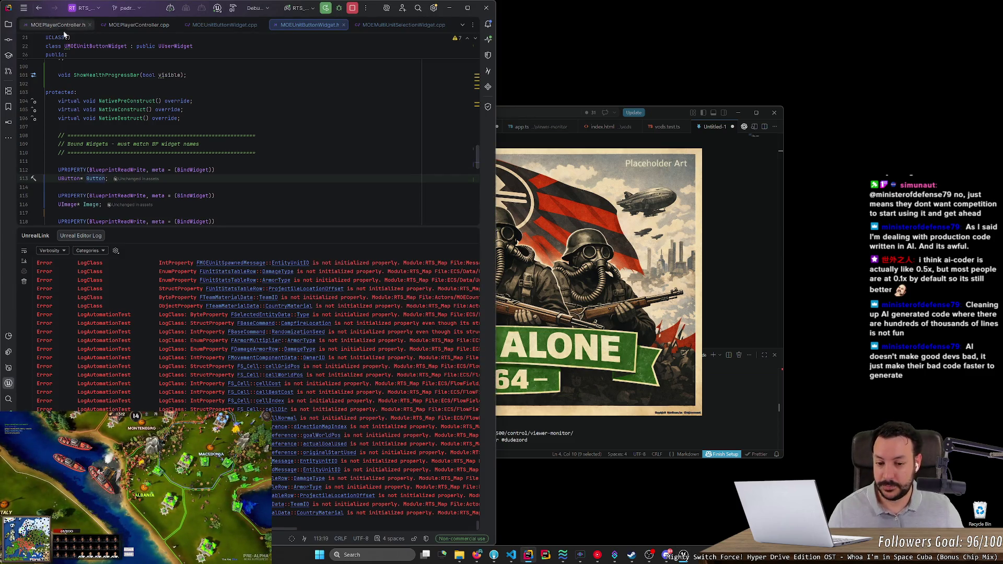
left_click(489, 41)
left_click(489, 42)
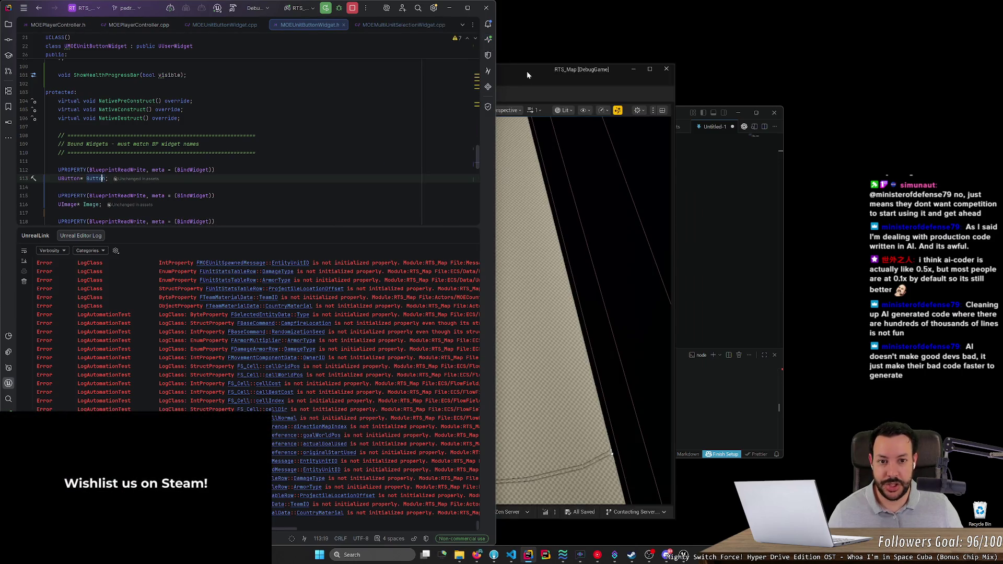
Step: Snap Unreal to the right half with Rider on the left, and tilt the map view obliquely
key("super+Right")
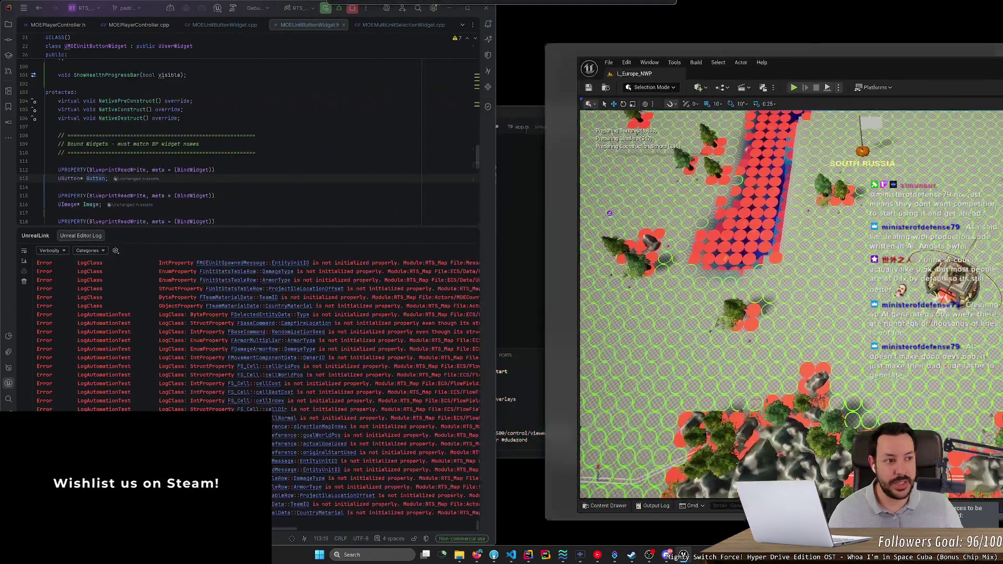
key("Return")
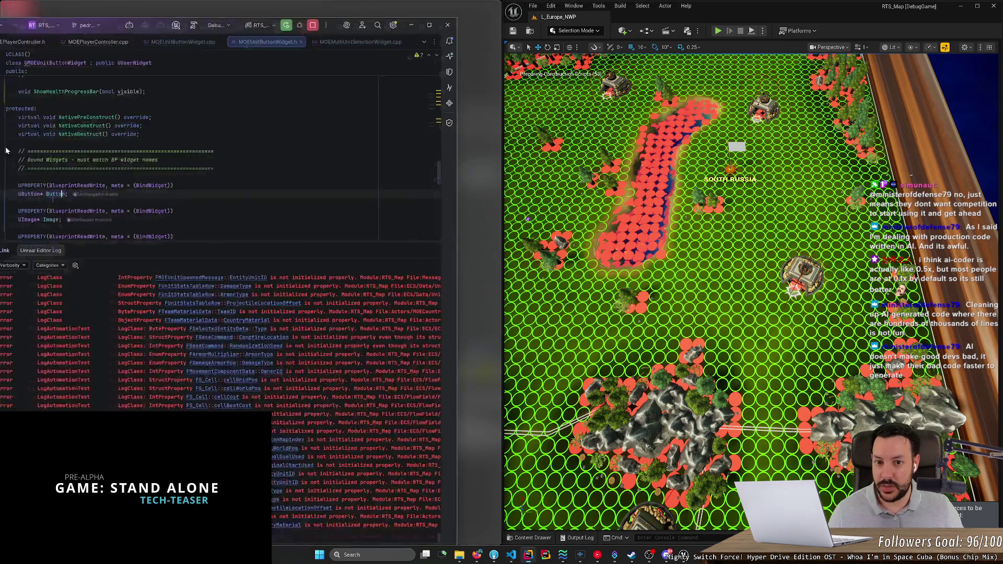
left_click_drag(522, 169, 667, 285)
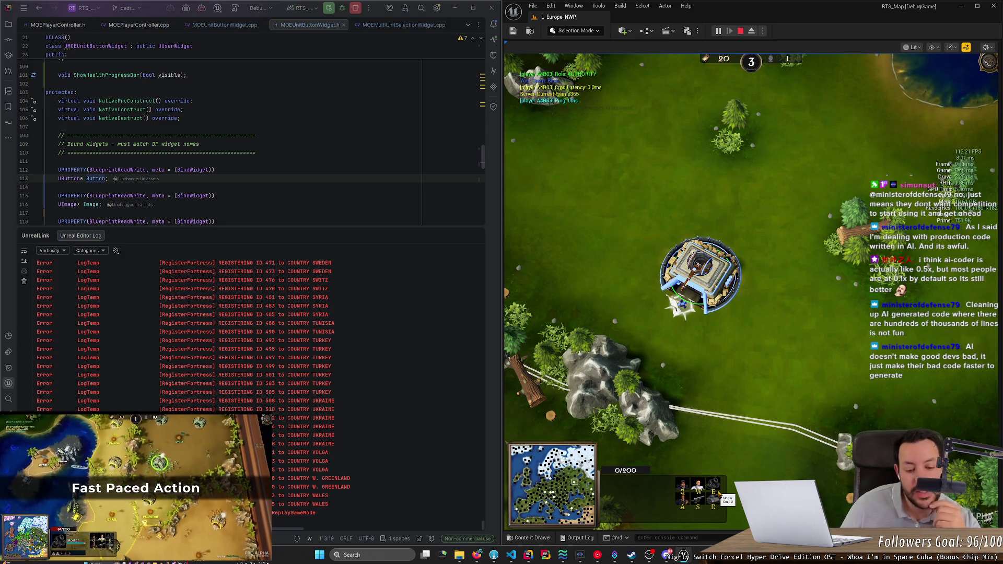
Step: Select the rifleman, then the fortress, and queue a Rifleman for training with Q
left_click(679, 307)
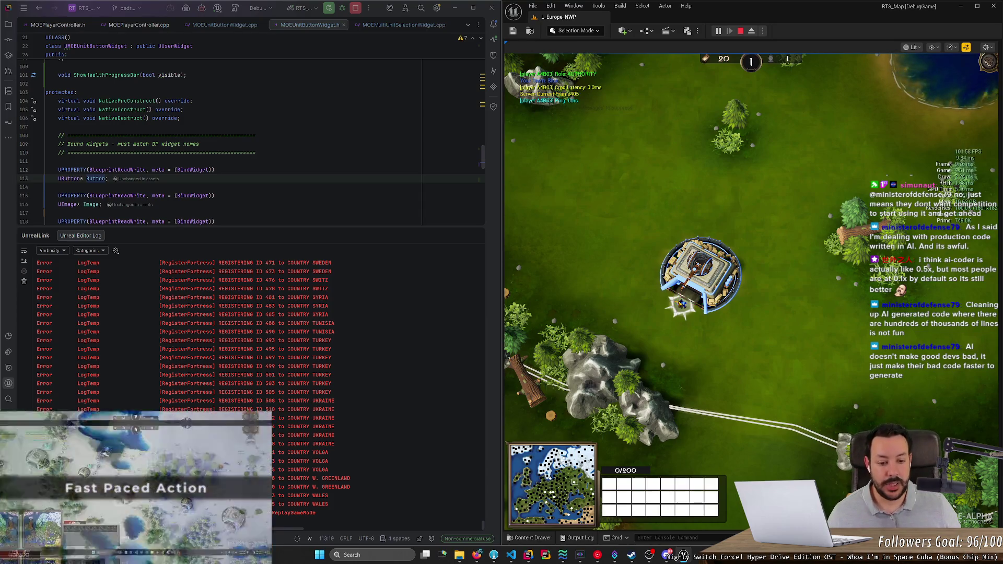
left_click(681, 307)
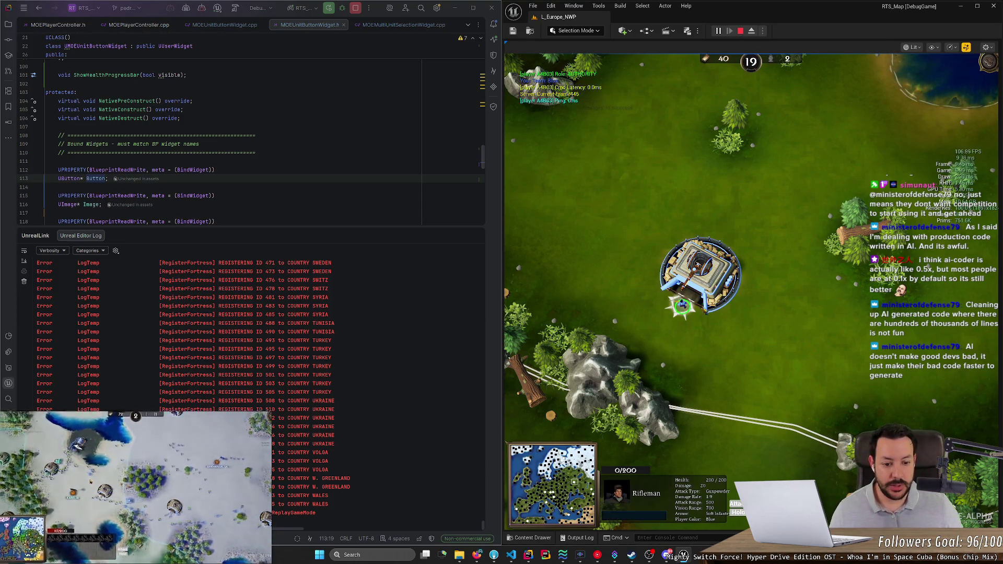
left_click(711, 293)
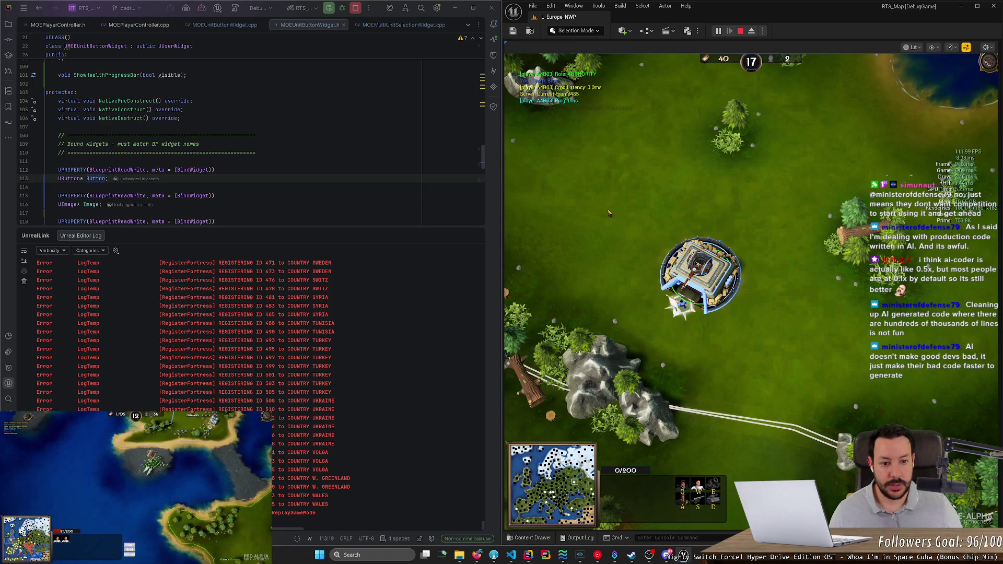
key("q")
key("q")
key("q")
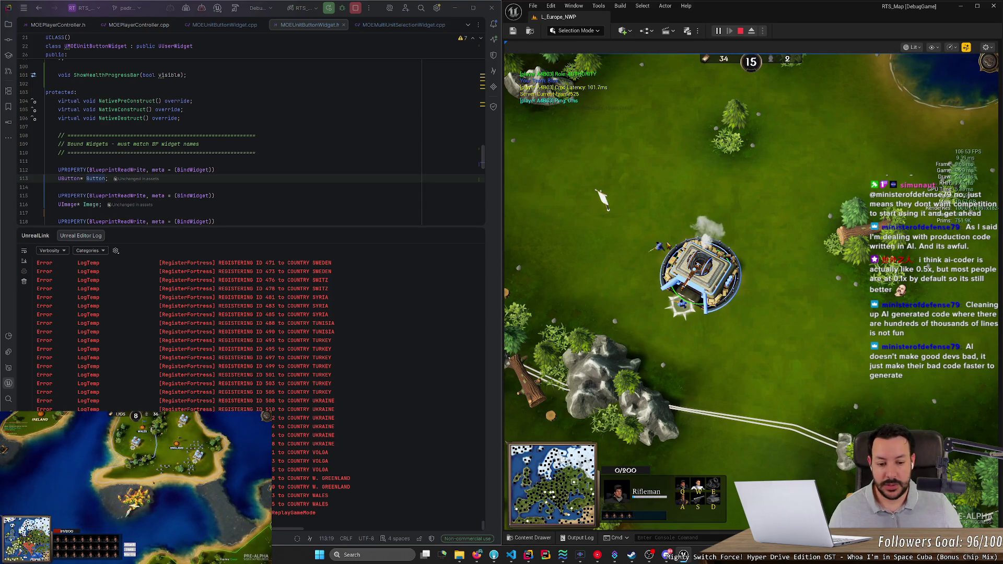
Step: Box-select the new riflemen, check a single rifleman, then end the Play-In-Editor session
left_click_drag(700, 188, 770, 256)
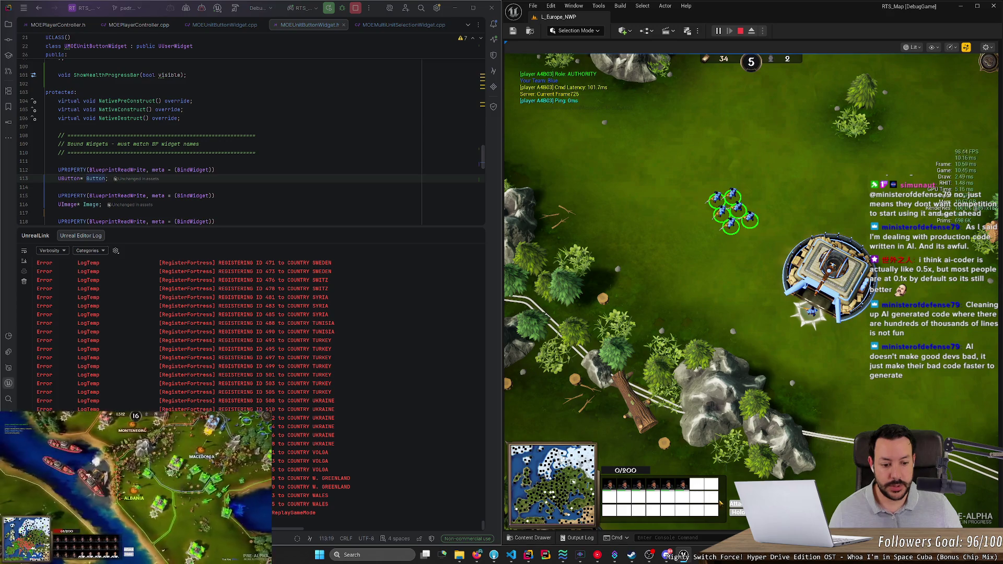
left_click(667, 435)
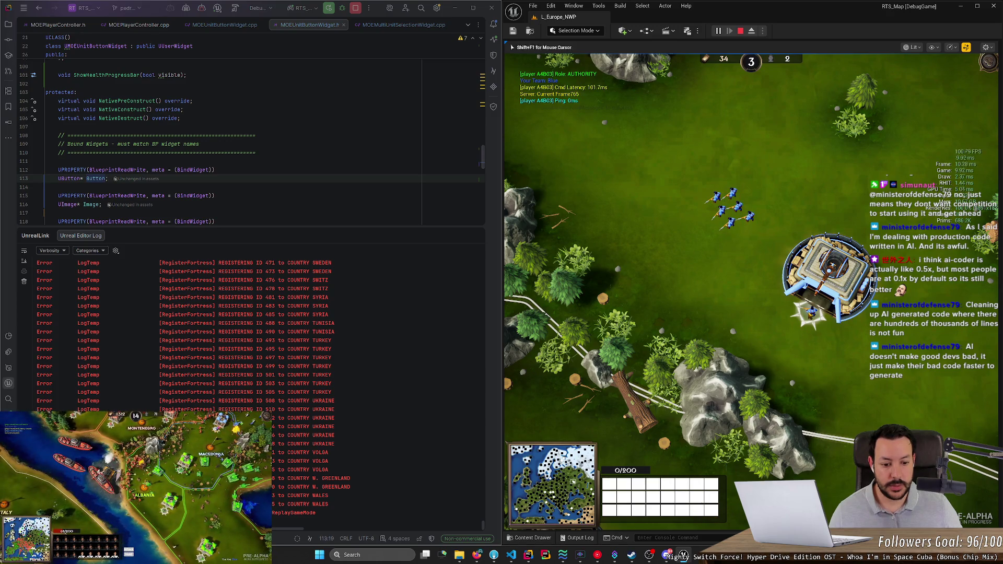
key("d")
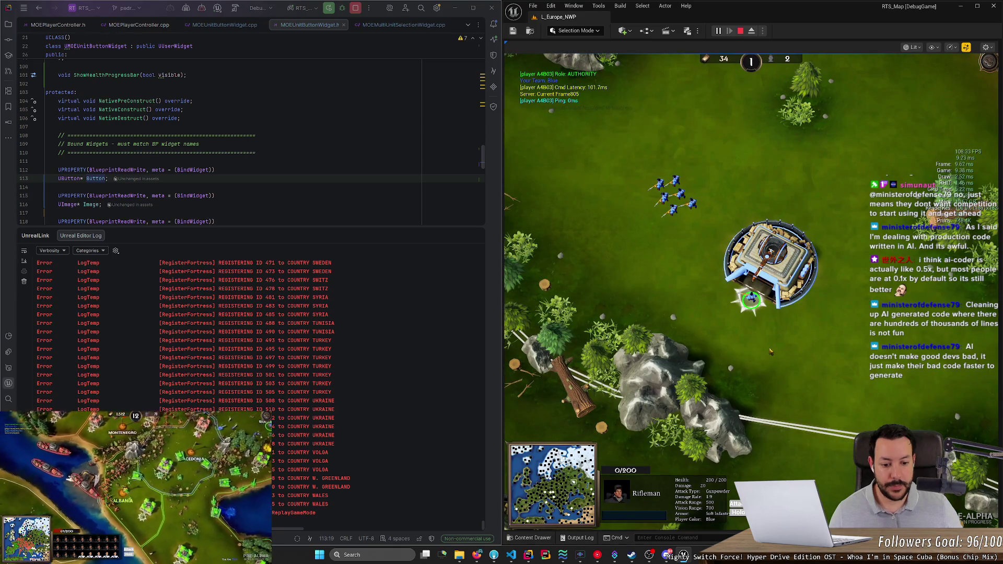
left_click(740, 31)
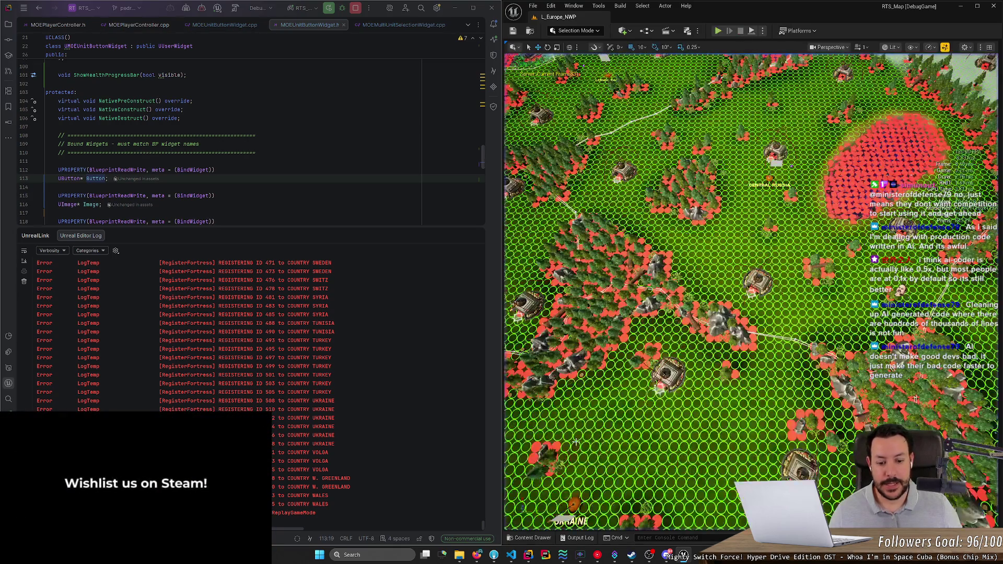
Step: Find WBP_UnitButton by searching 'unit button' in the Content Drawer and delete its Image widget
left_click(530, 537)
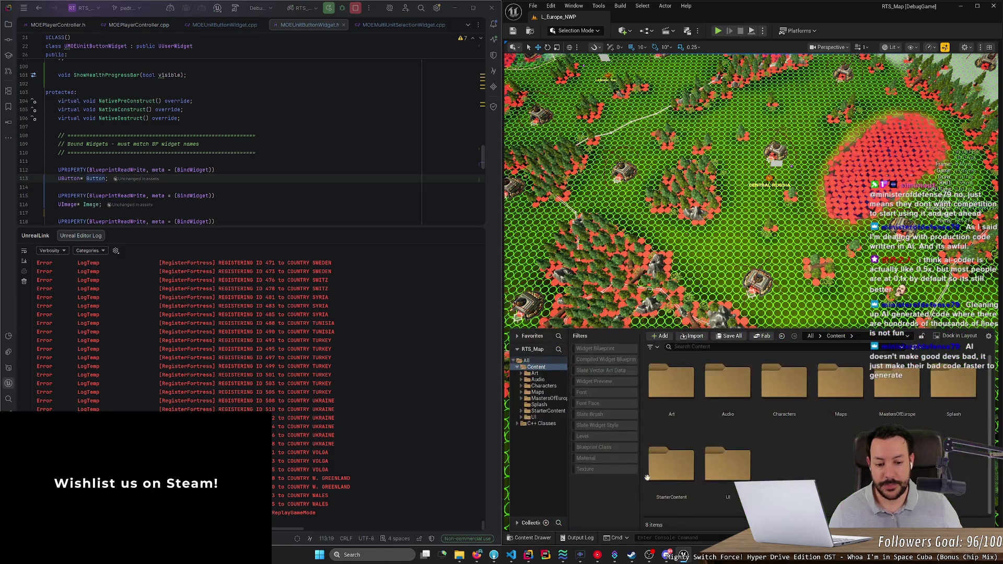
type("unit")
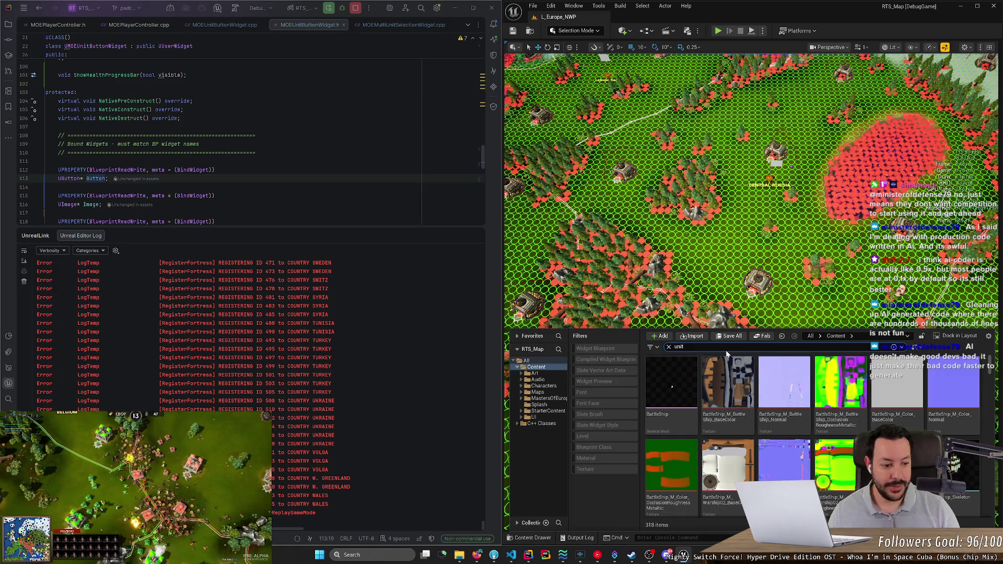
type(" button")
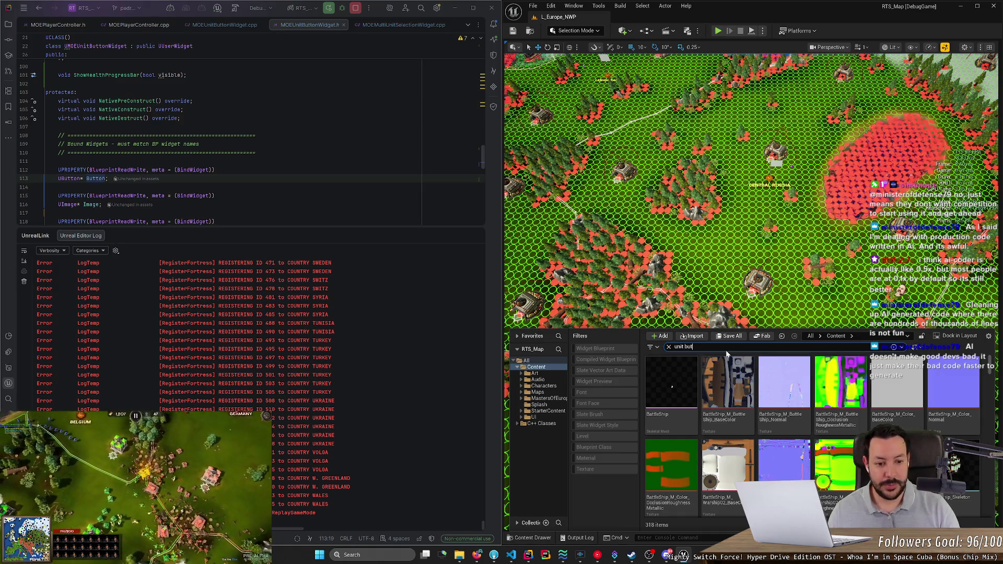
double_click(725, 384)
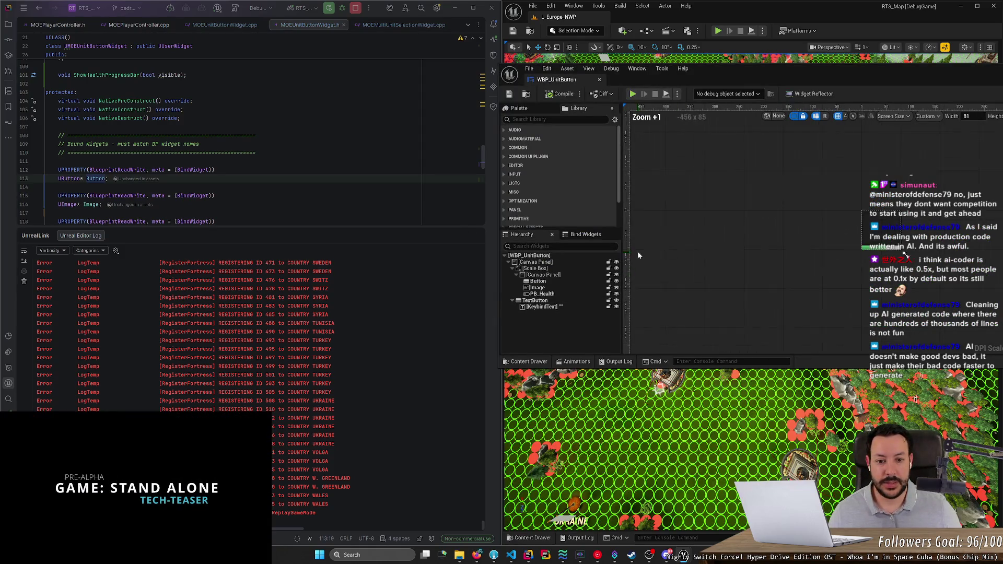
left_click(569, 287)
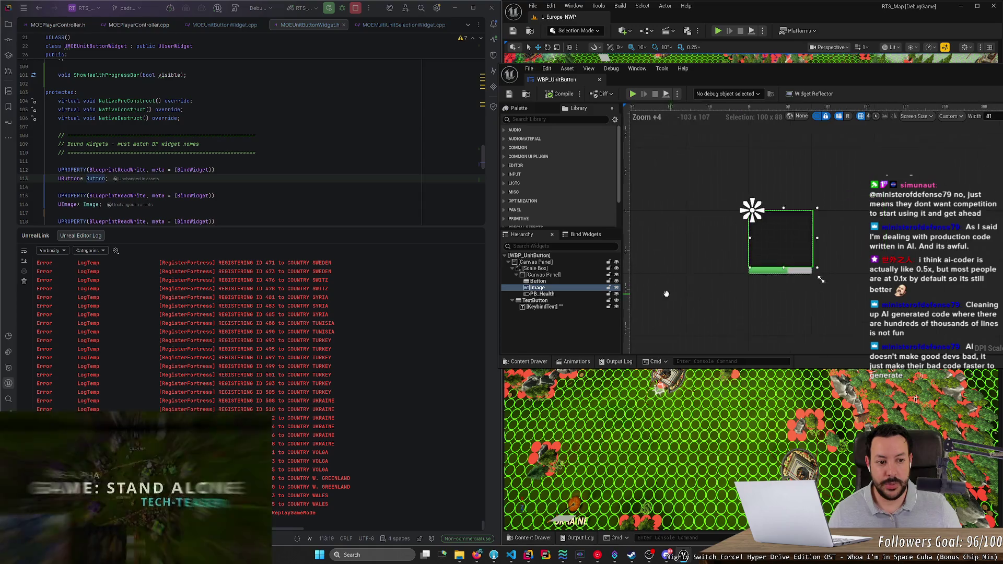
key("Delete")
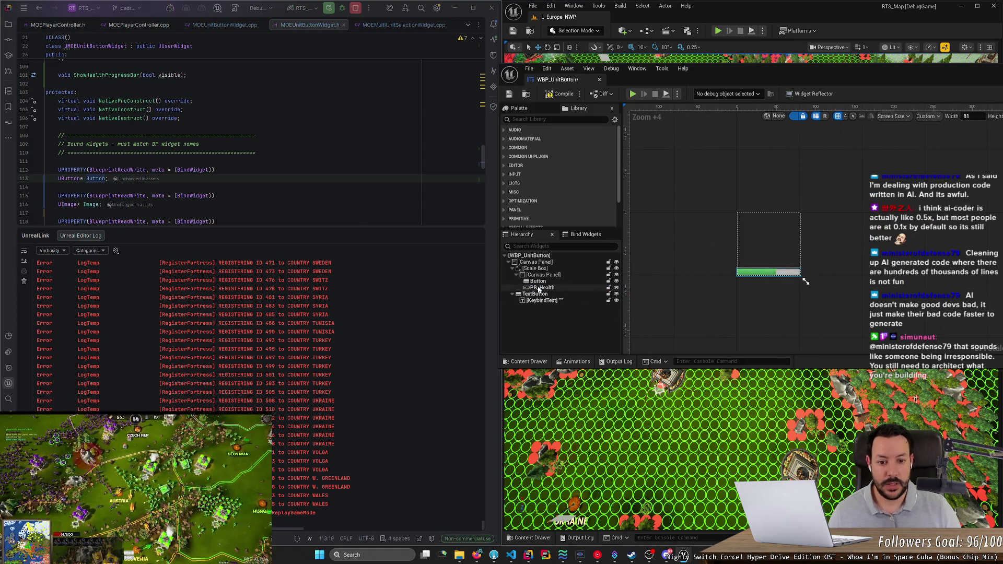
Step: Delete the UImage* Image property from MOEUnitButtonWidget.h and stop the Unreal Editor session
left_click(538, 282)
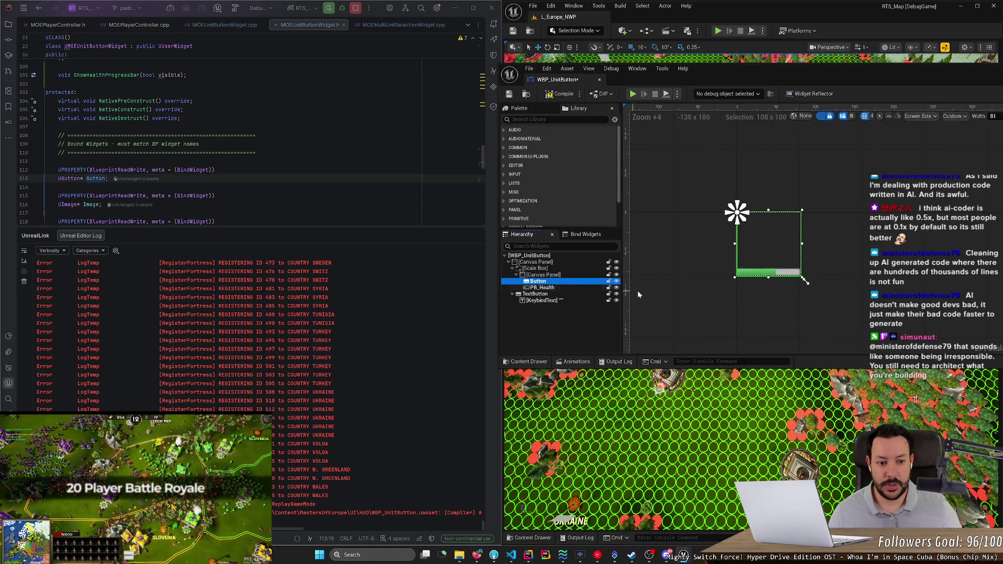
scroll(787, 290, "up", 5)
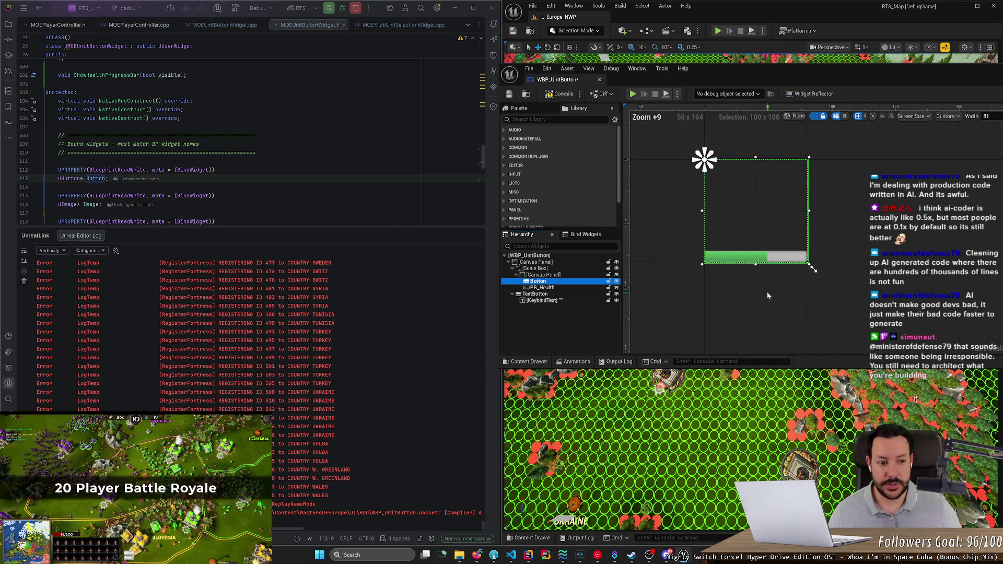
key("Down")
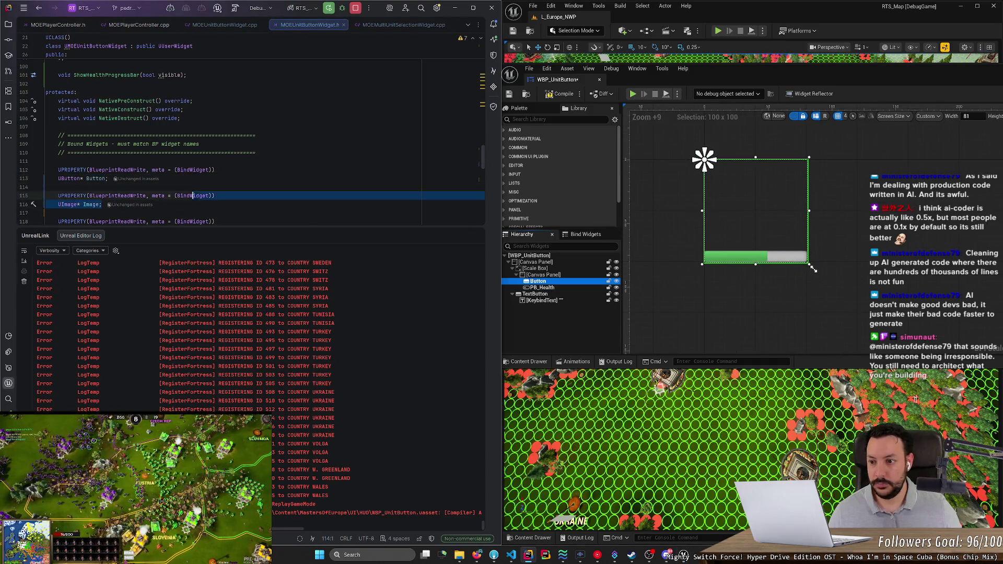
key("shift+Down")
key("shift+Down")
key("shift+End")
key("Delete")
key("Delete")
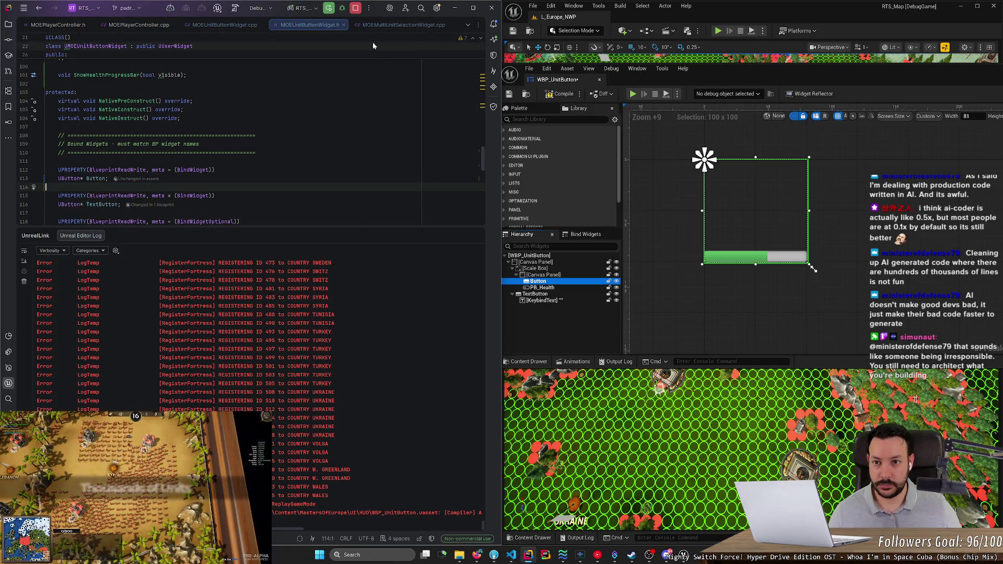
left_click(357, 11)
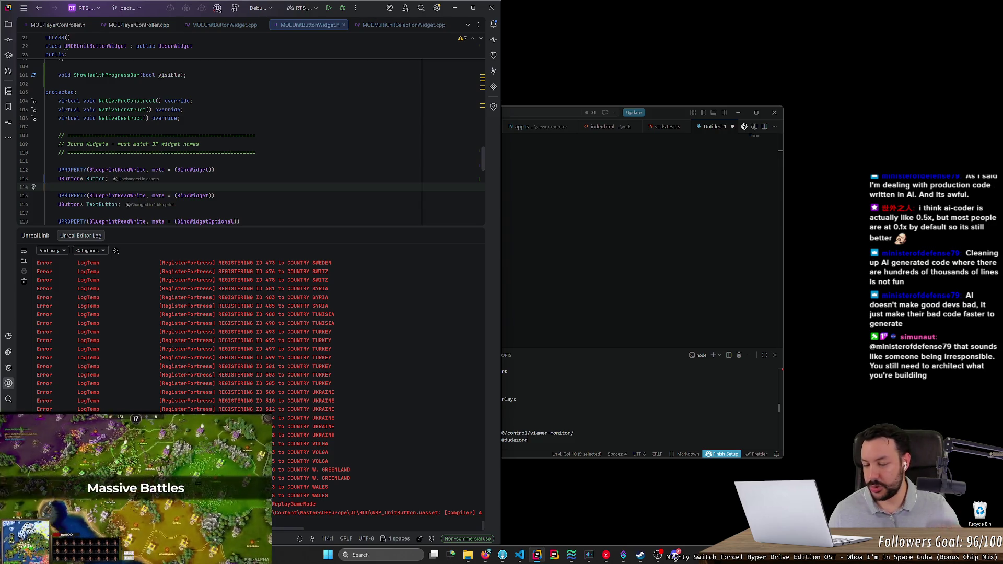
Step: Enlarge the code area and look through MOEMultiUnitSelectionWidget.cpp
mouse_move(315, 228)
left_mouse_down()
mouse_move(319, 432)
mouse_move(331, 402)
left_mouse_up()
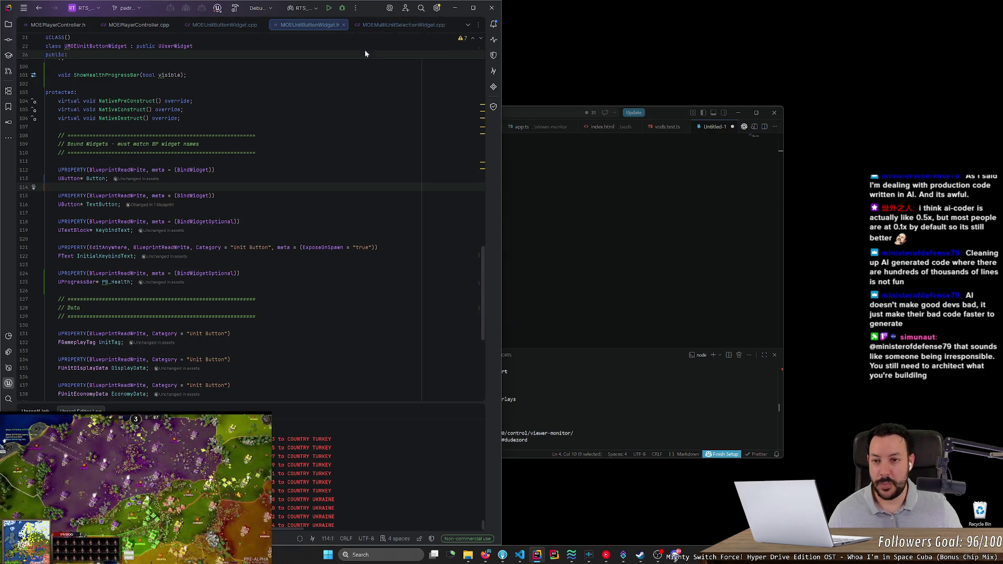
left_click(371, 22)
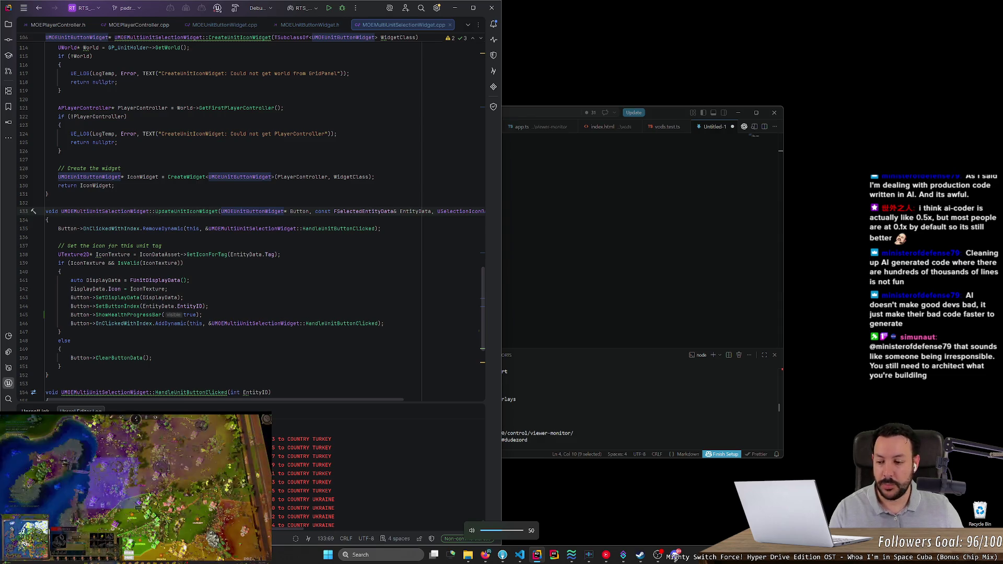
scroll(251, 221, "up", 1)
left_click_drag(315, 405, 317, 415)
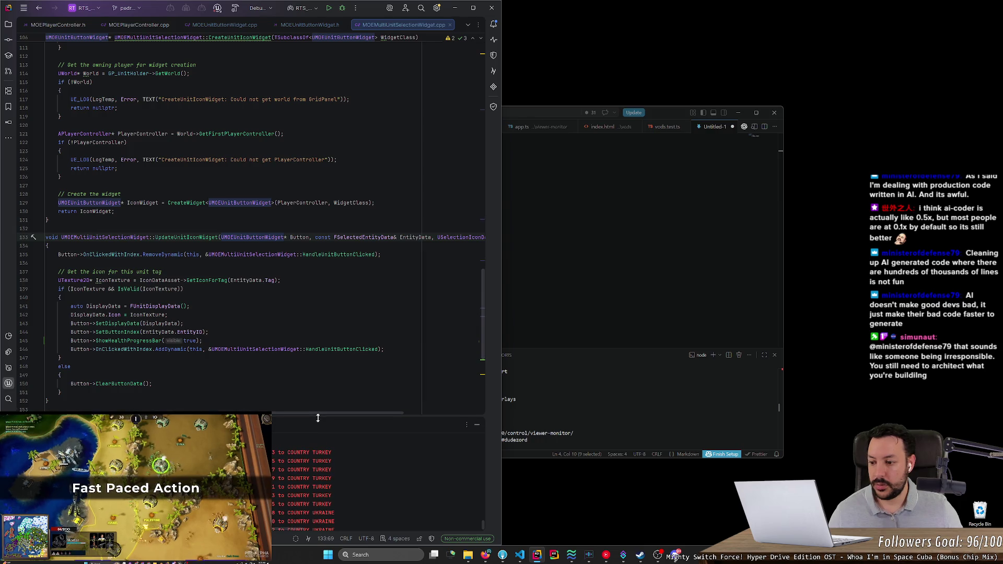
scroll(318, 366, "down", 4)
scroll(251, 209, "down", 4)
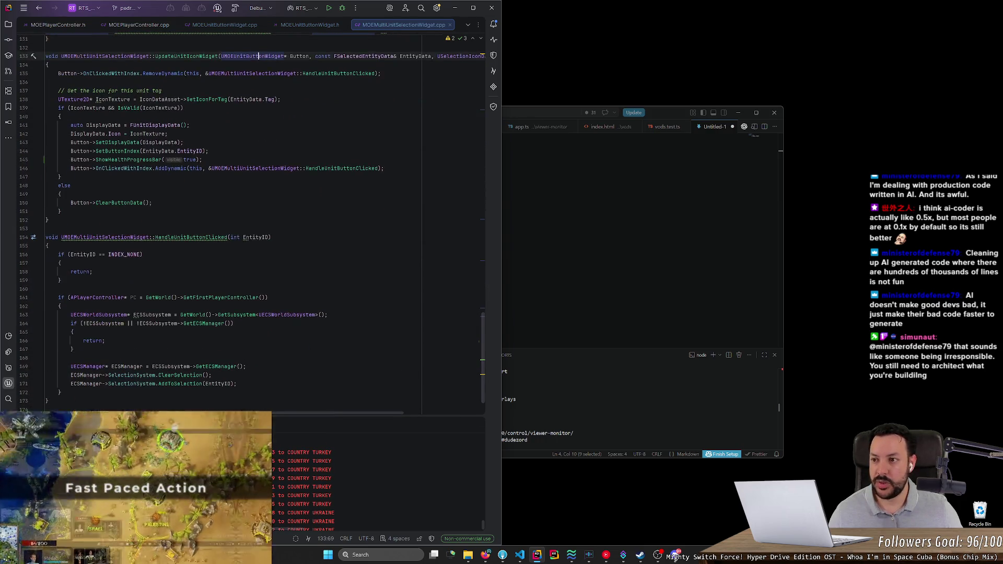
scroll(486, 339, "up", 3)
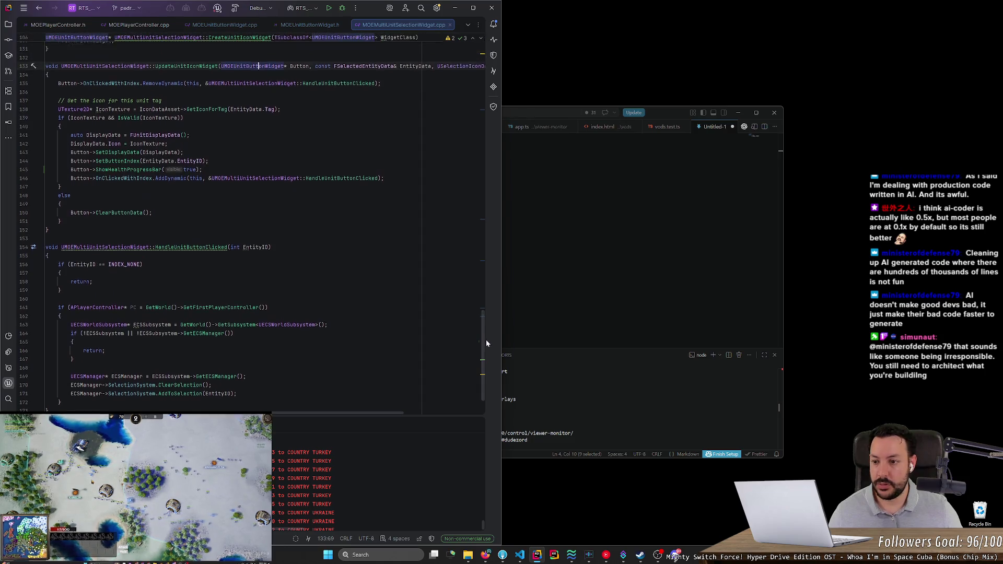
scroll(486, 342, "down", 3)
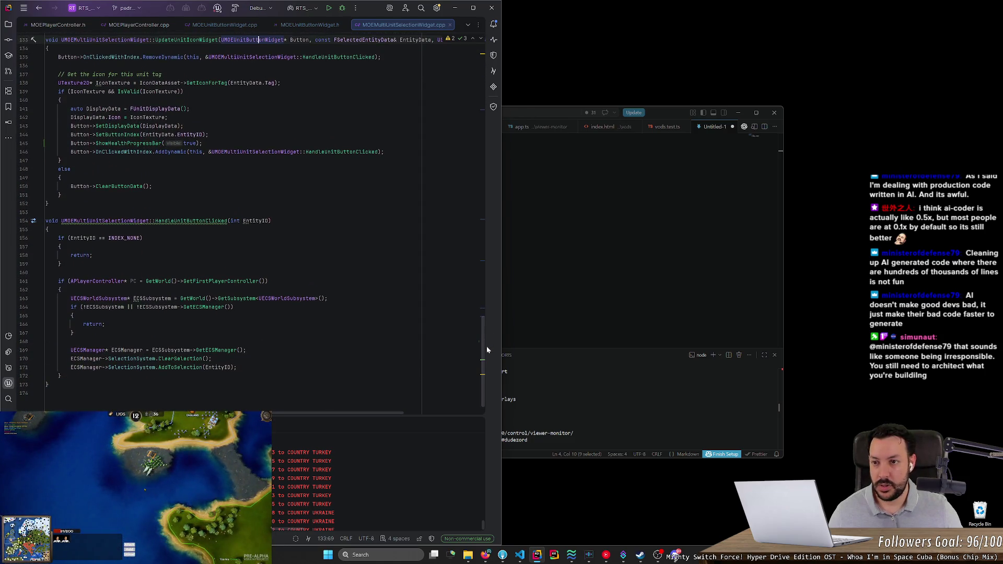
scroll(487, 346, "down", 1)
scroll(486, 347, "up", 1)
scroll(485, 346, "down", 1)
scroll(486, 347, "up", 1)
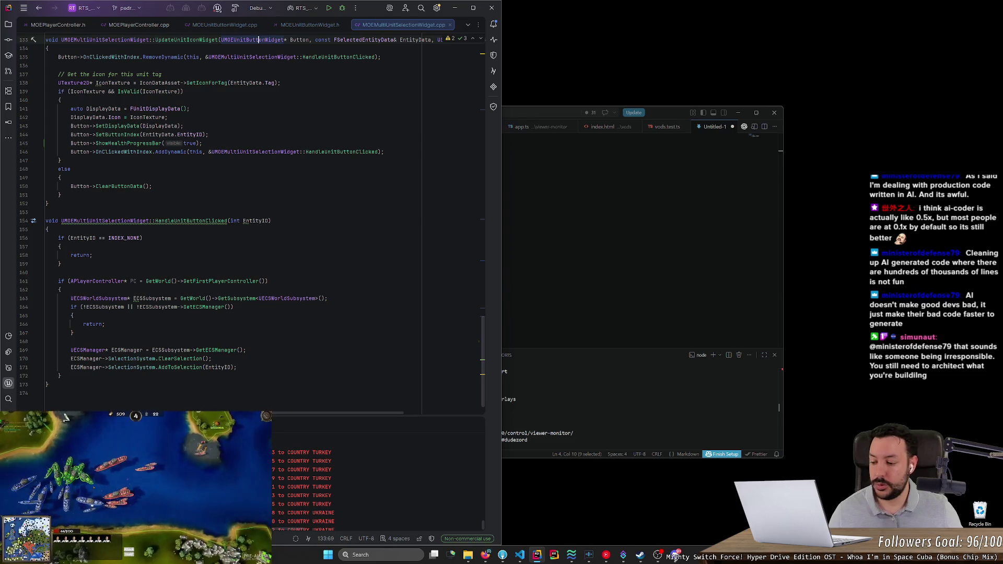
Step: Run Find Usages on TextButton in MOEUnitButtonWidget.h, listing 14 usages
left_click(306, 25)
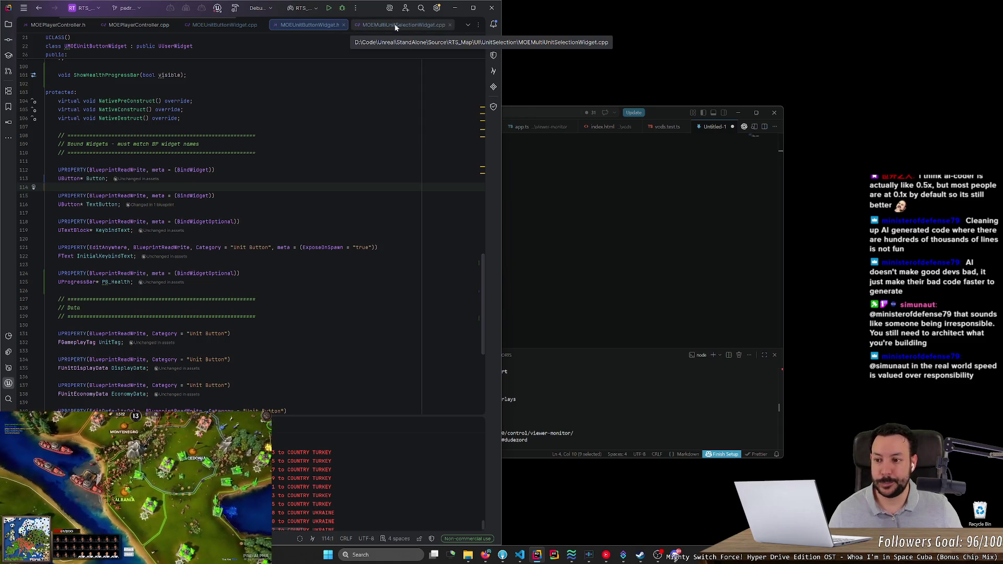
left_click(109, 204)
left_click(105, 204, "ctrl")
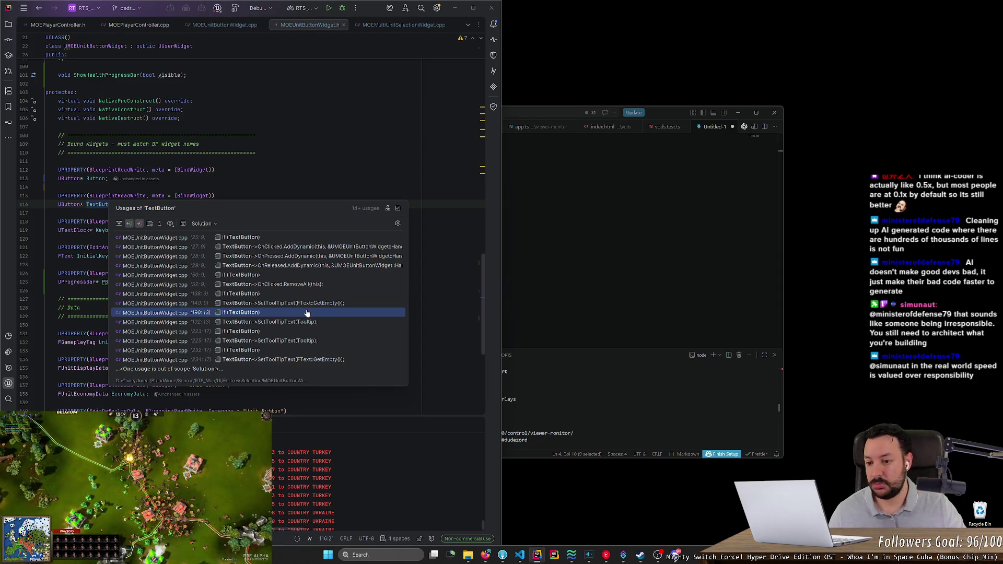
left_click(503, 555)
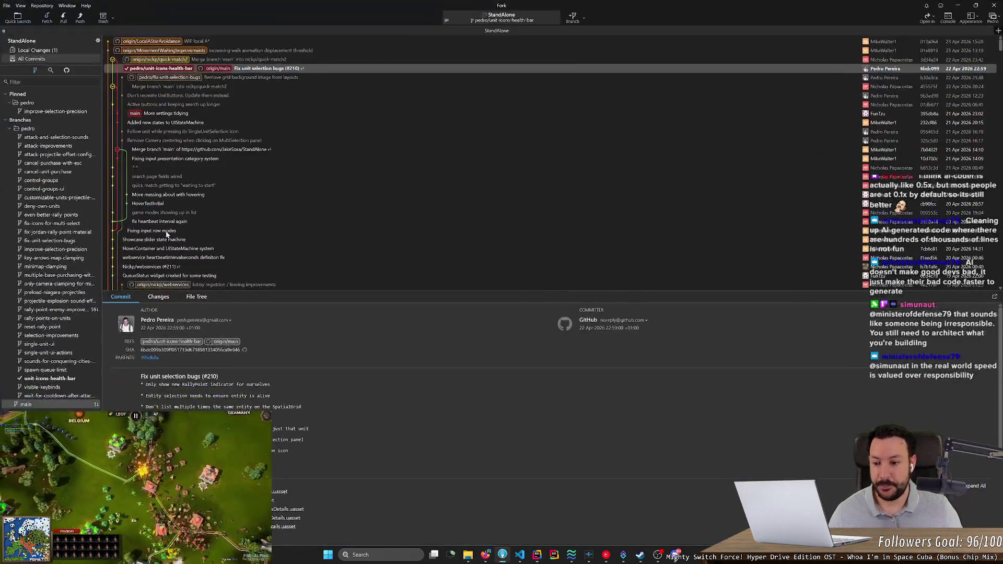
Step: In MOEUnitButtonWidget.cpp, discard the Image.h include and stage the NativeConstruct, default-style and NativeDestruct hunks
left_click(37, 50)
left_click(172, 123)
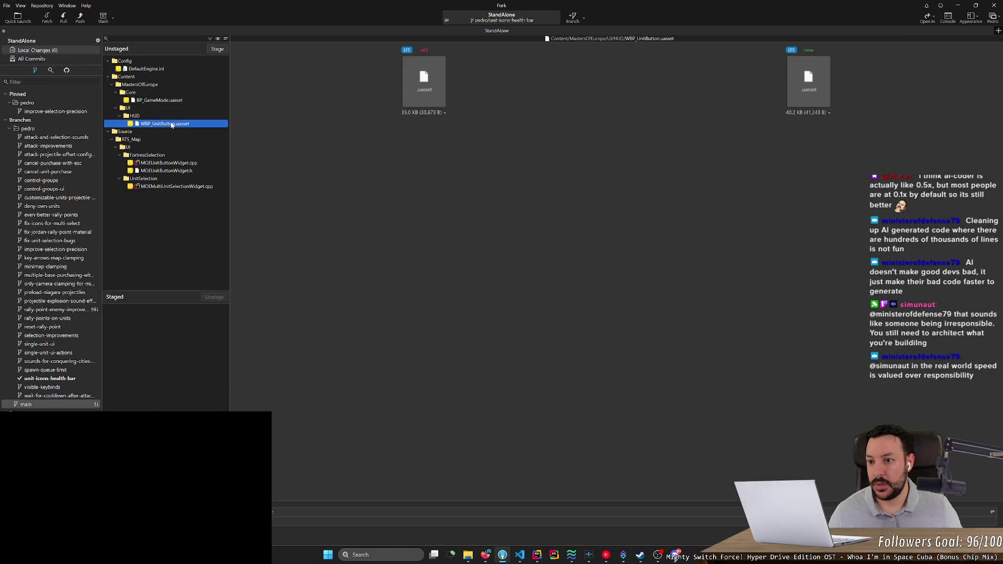
left_click(164, 163)
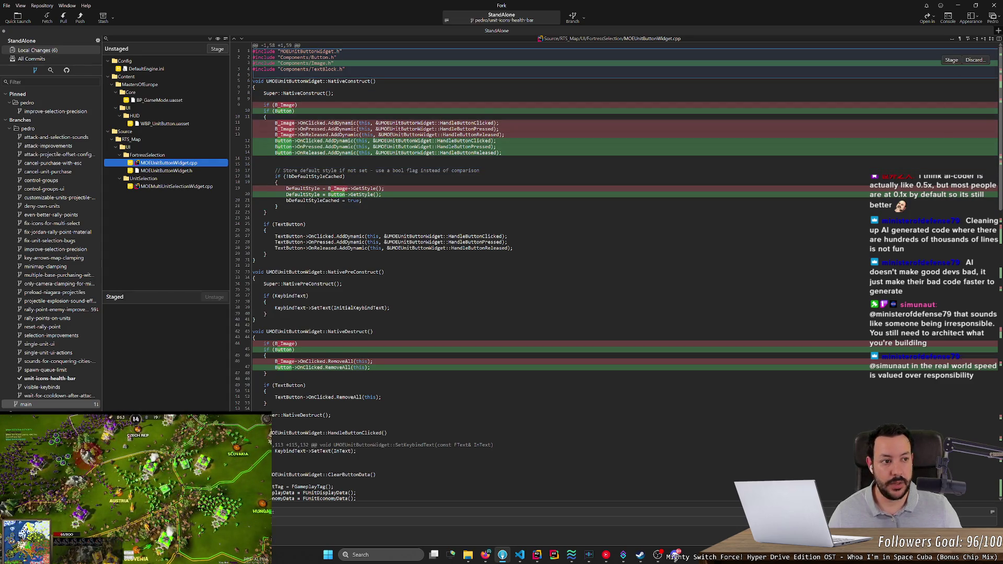
left_click(974, 59)
left_click(556, 281)
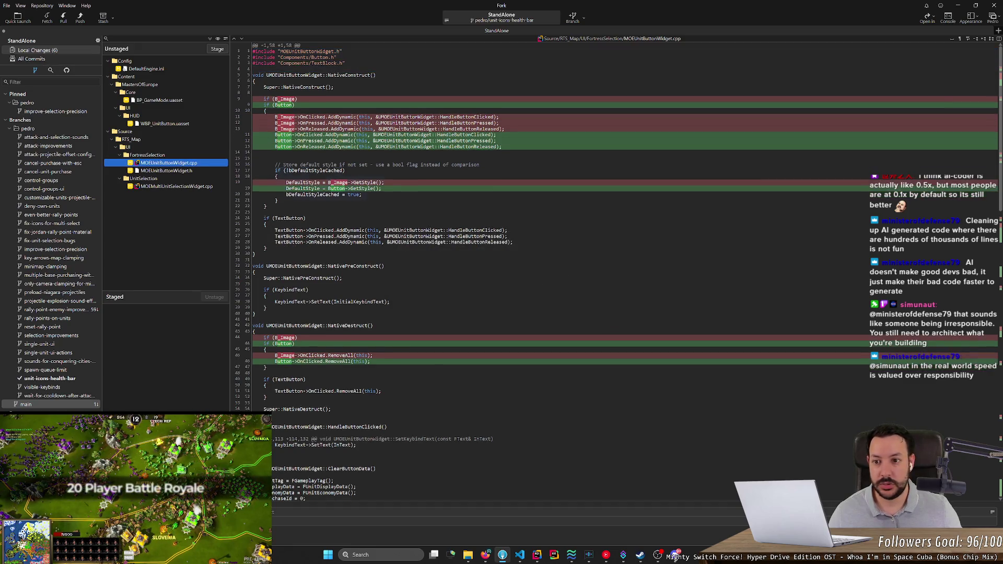
left_click(951, 96)
left_click(949, 120)
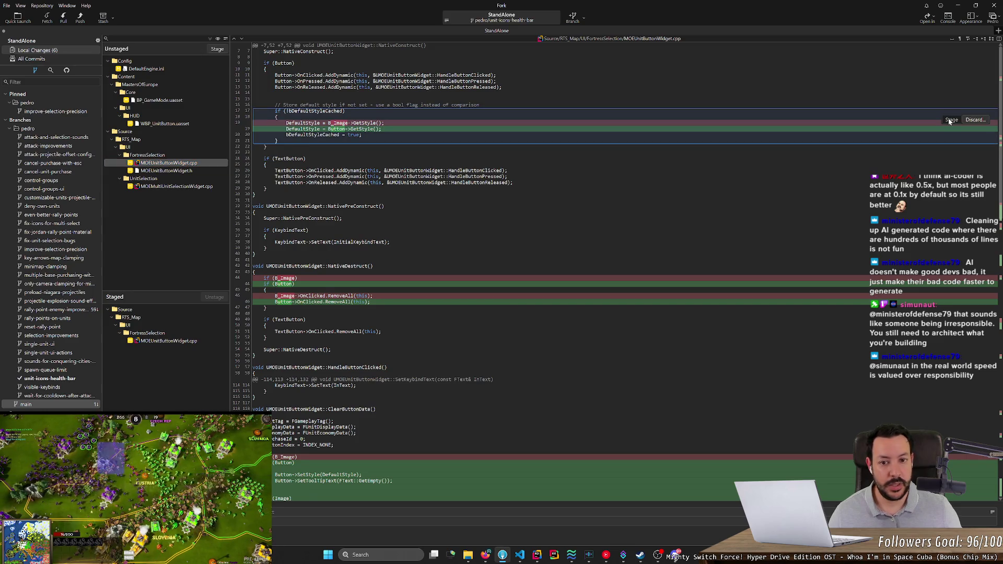
left_click(950, 121)
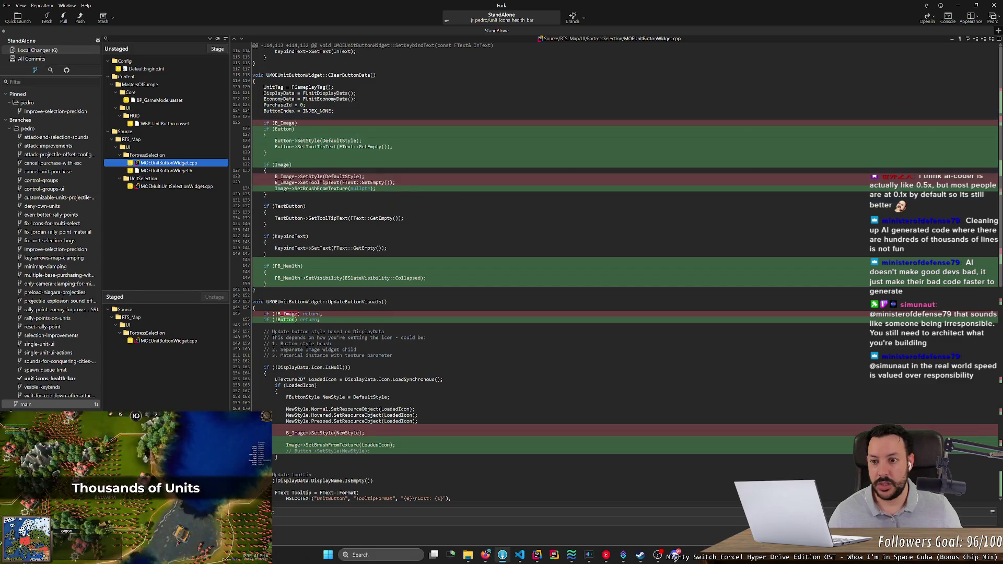
Step: In side-by-side view, discard the image-related lines in the ClearButtonData hunk
left_click(324, 186)
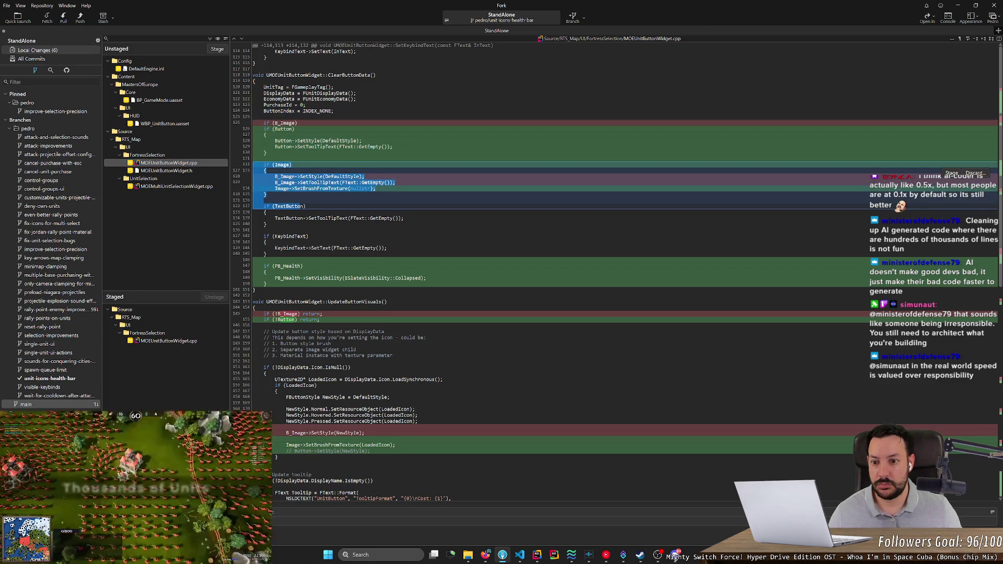
left_click(999, 41)
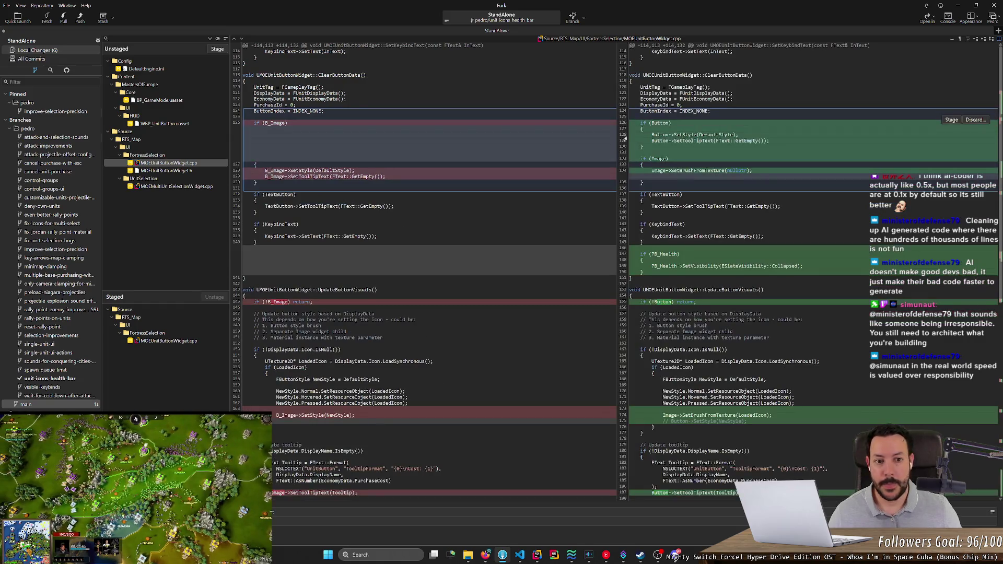
mouse_move(784, 209)
left_mouse_down()
mouse_move(643, 162)
mouse_move(659, 111)
left_mouse_up()
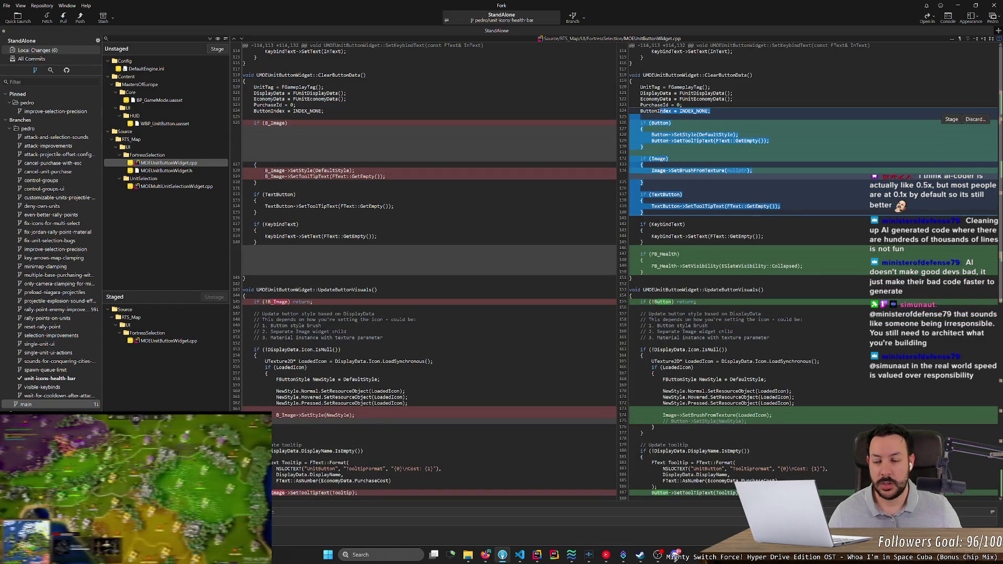
left_click_drag(256, 183, 256, 99)
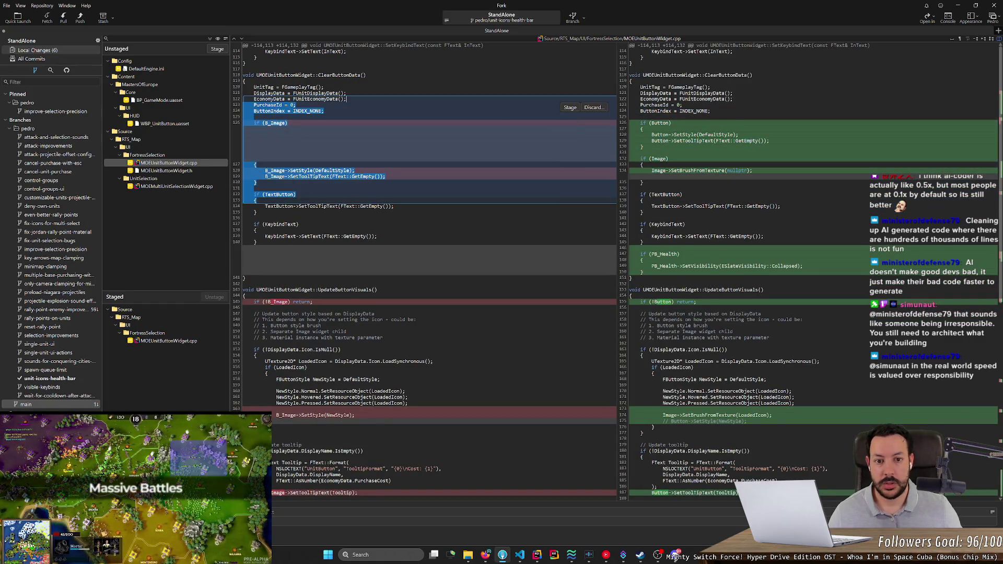
left_click(593, 107)
left_click(553, 281)
mouse_move(648, 206)
left_mouse_down()
mouse_move(888, 104)
mouse_move(928, 99)
left_mouse_up()
left_click(974, 107)
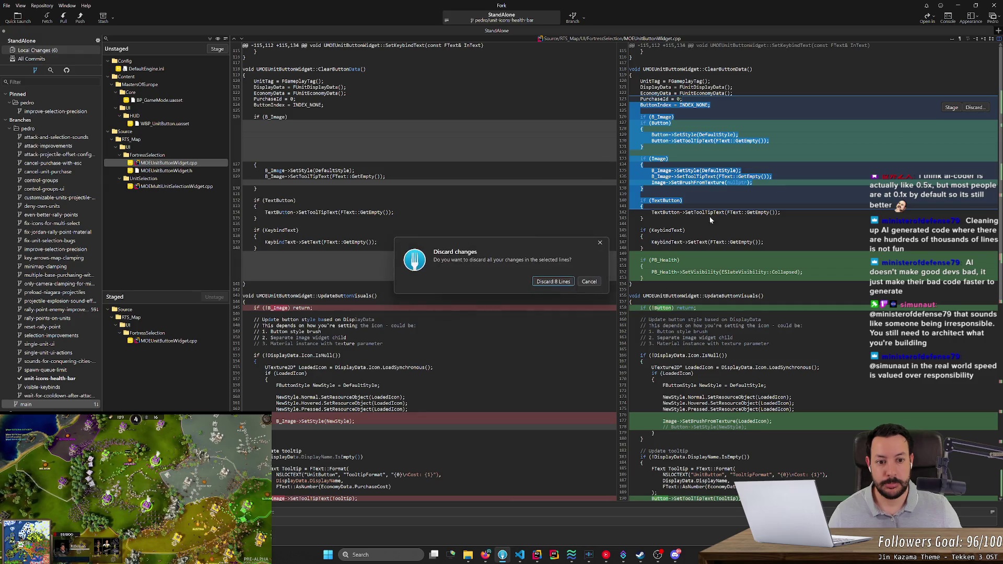
left_click(553, 282)
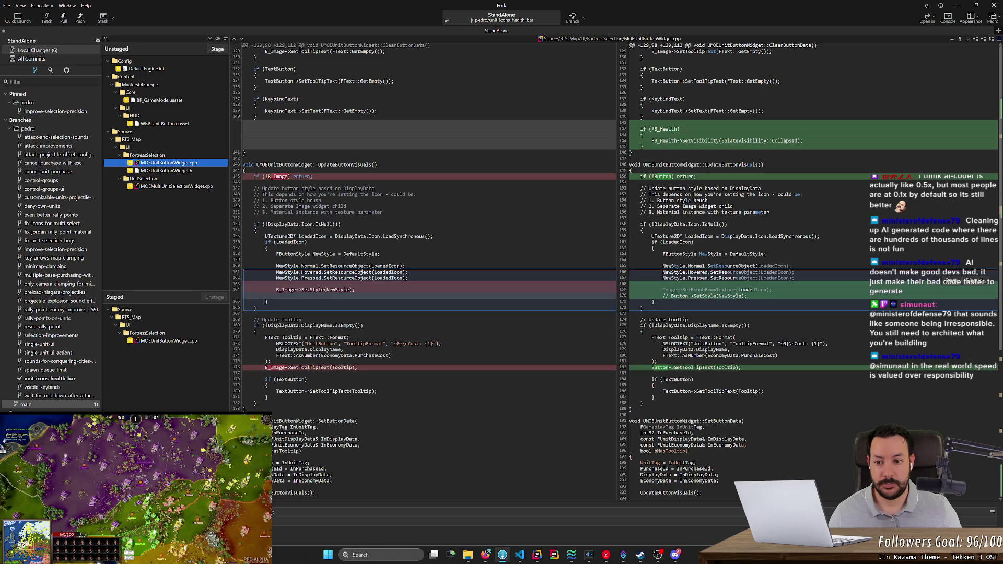
Step: Discard the 5 UpdateButtonVisuals icon lines, keep the tooltip change, and minimise Fork
left_click(968, 282)
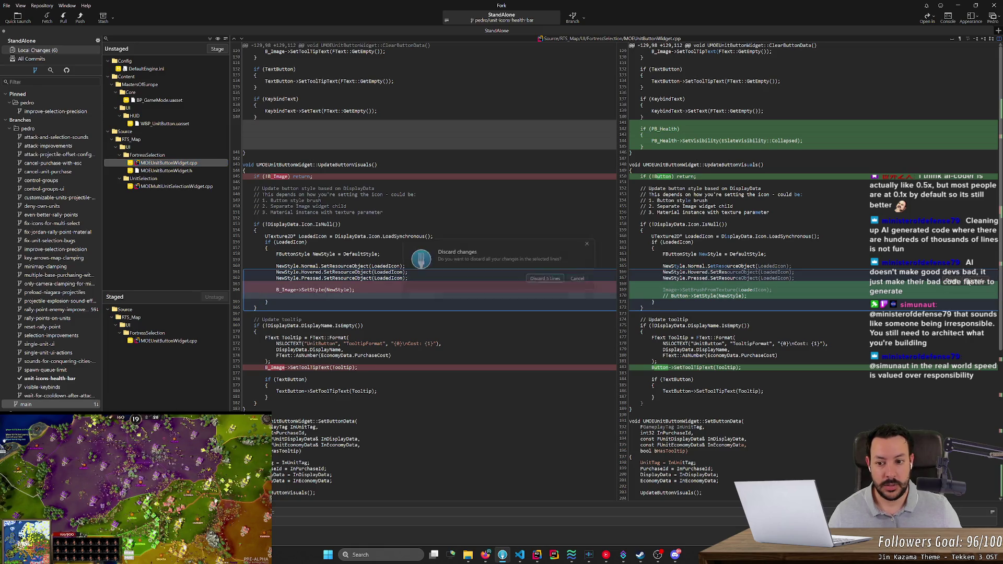
left_click(550, 282)
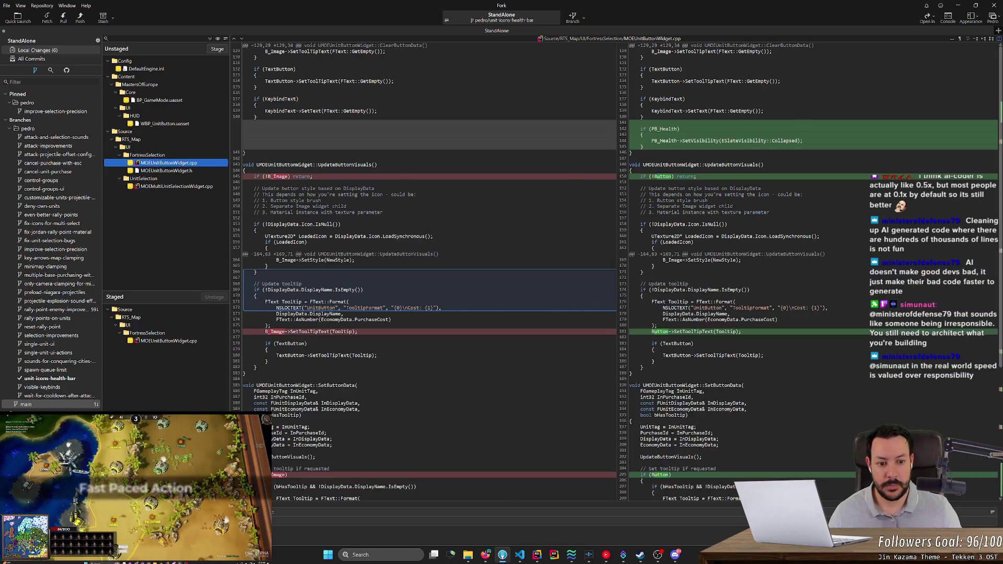
left_click(973, 328)
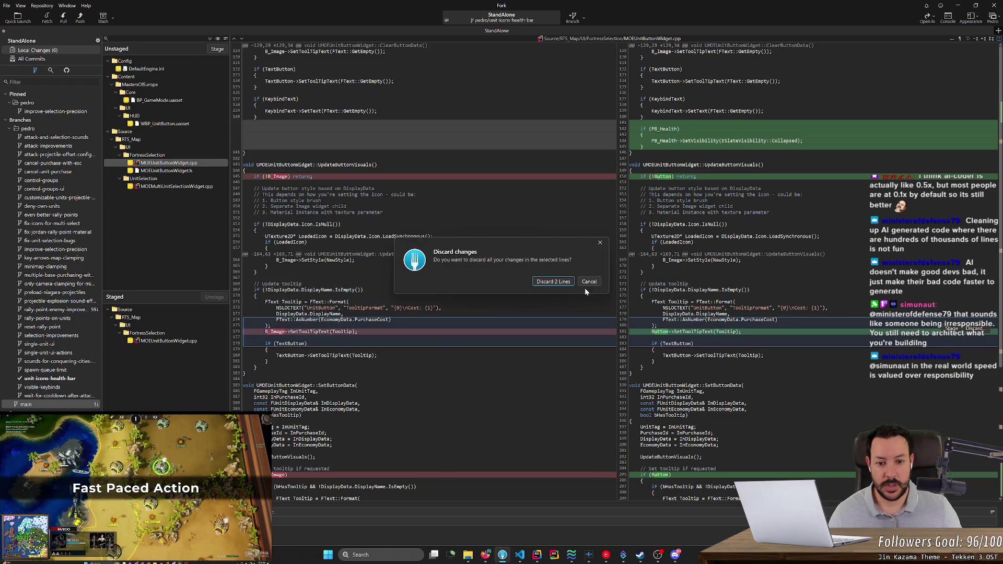
left_click(590, 283)
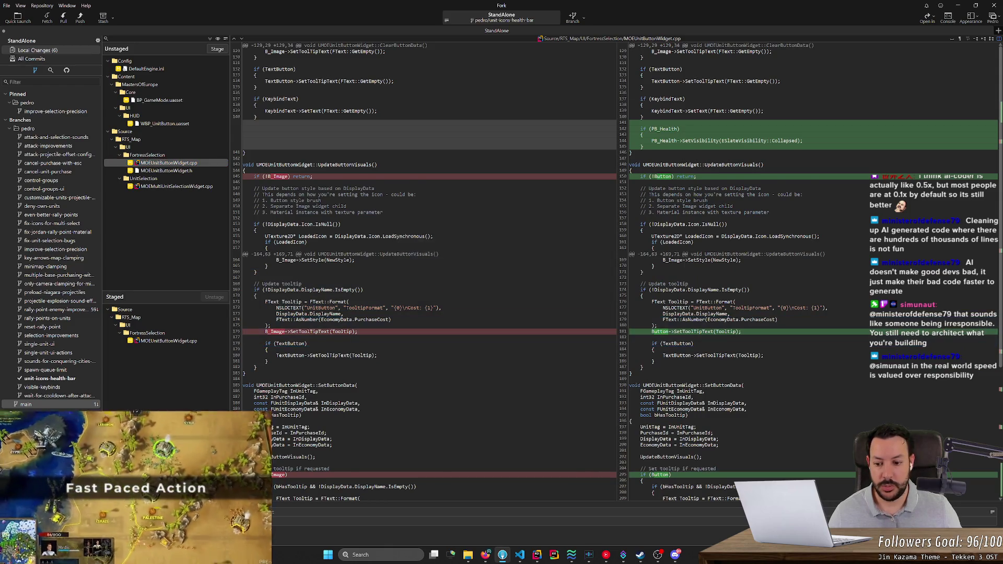
scroll(590, 283, "down", 10)
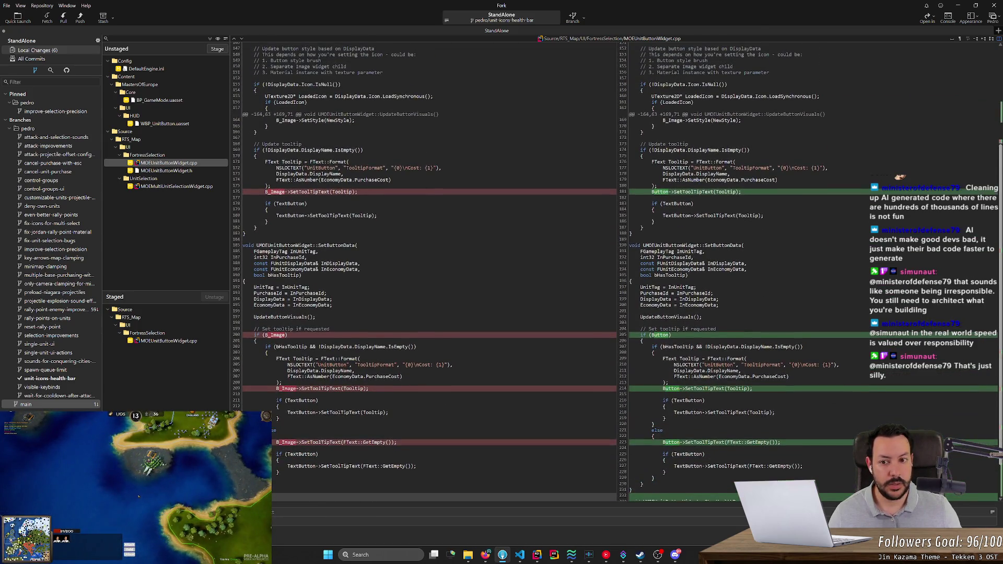
scroll(966, 334, "up", 10)
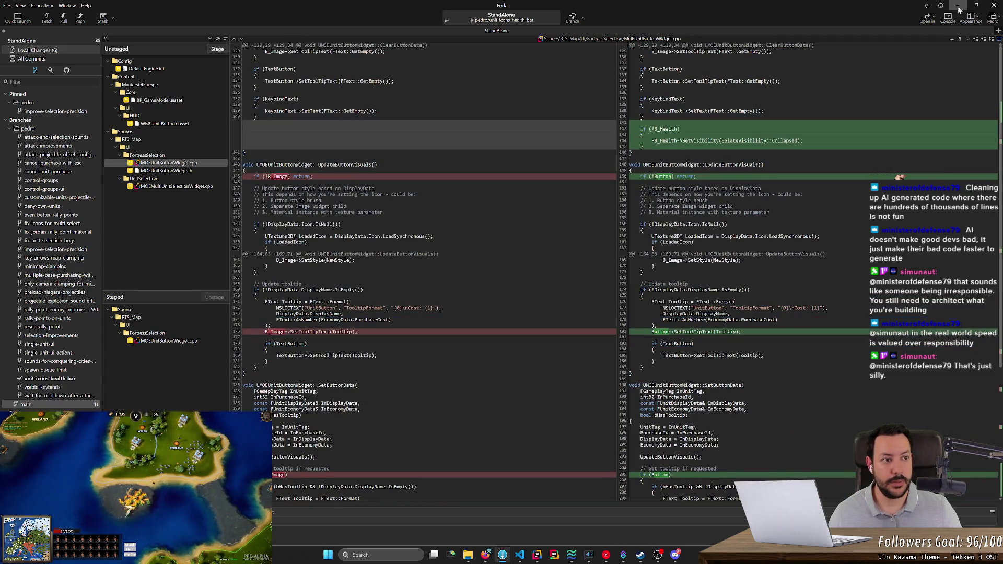
left_click(958, 5)
Step: Delete the extra blank lines after DefaultStyle in MOEUnitButtonWidget.h, then rebuild the project
key("End")
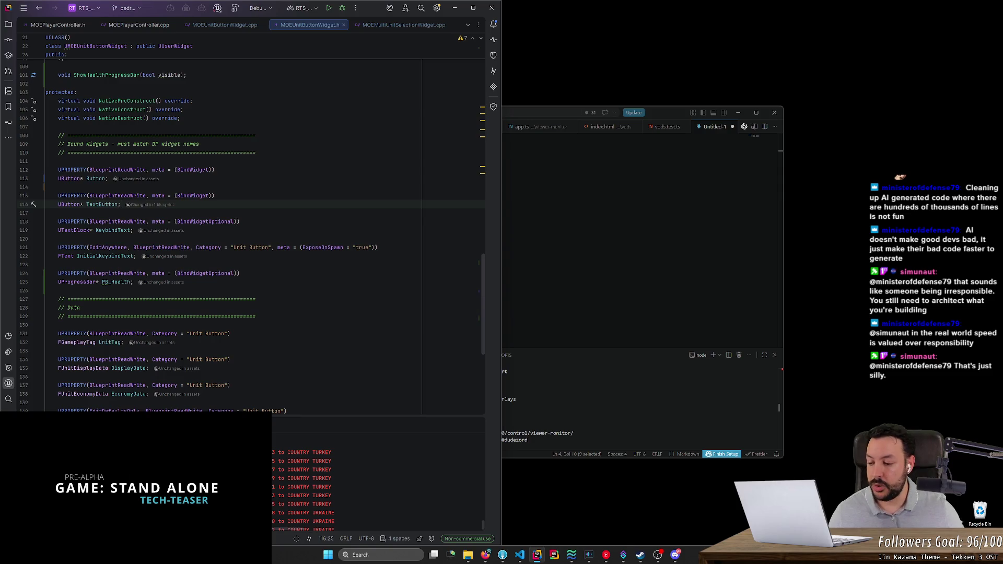
mouse_move(68, 256)
left_click(78, 342)
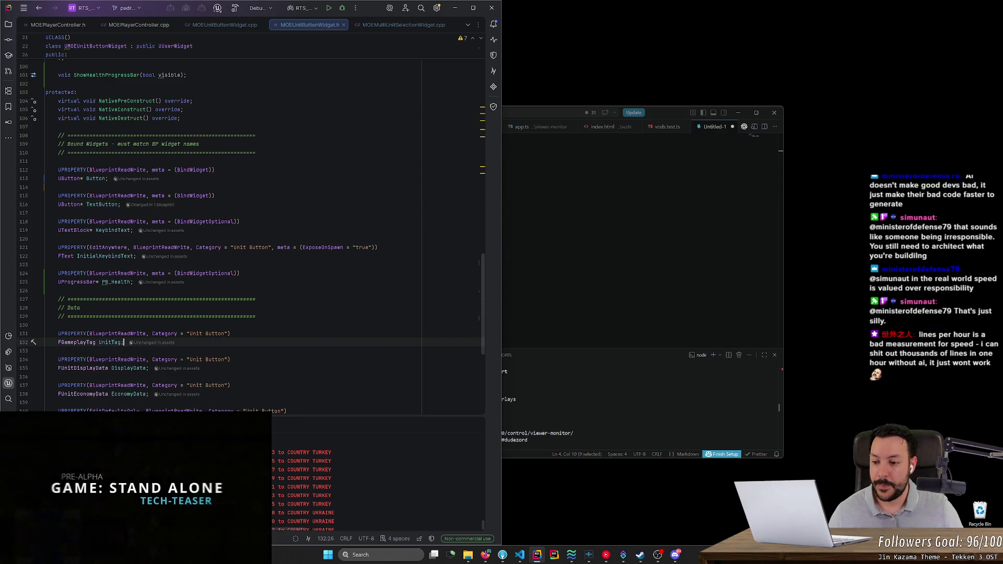
left_click(58, 325)
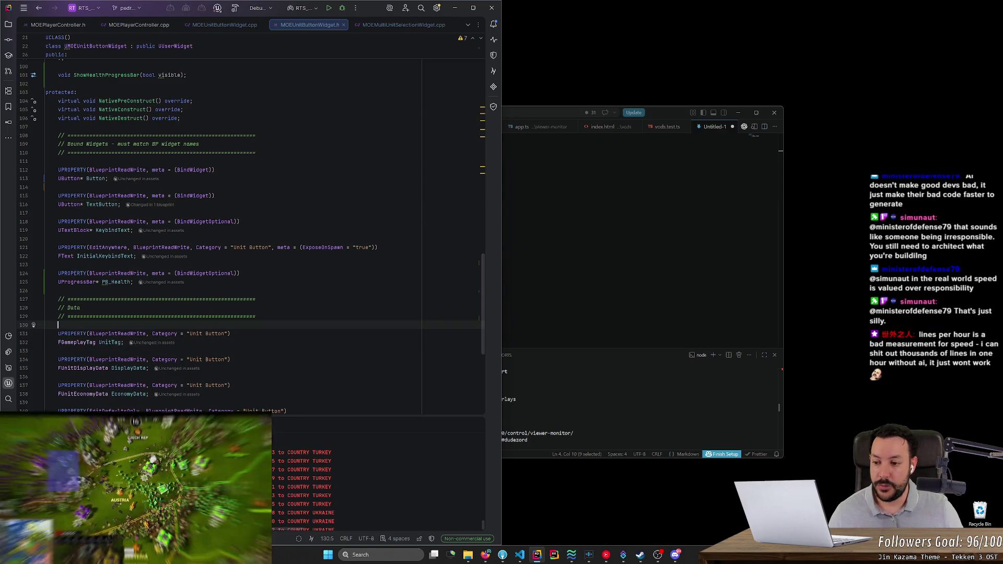
scroll(482, 281, "down", 6)
left_click(475, 262)
key("Delete")
key("Delete")
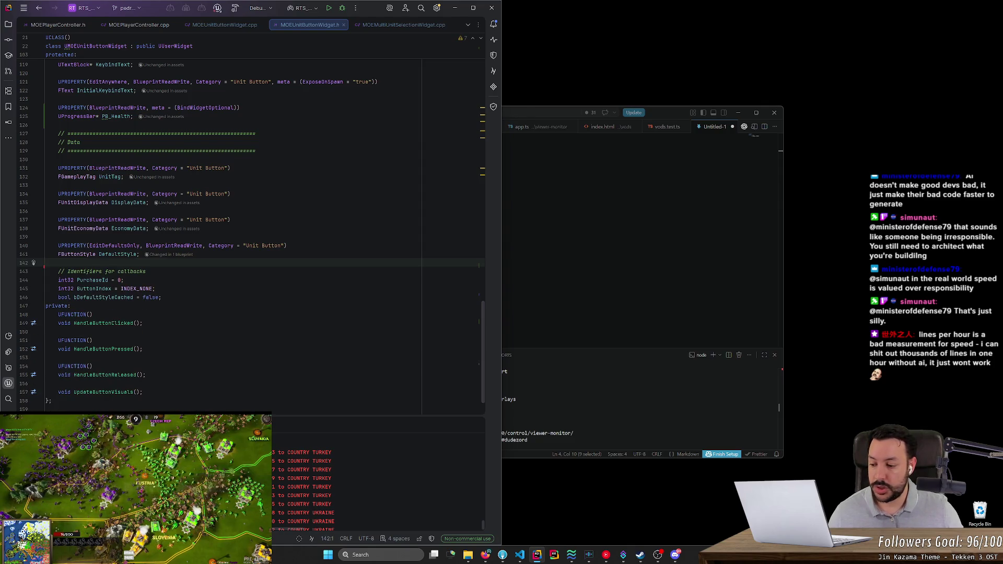
left_click(384, 22)
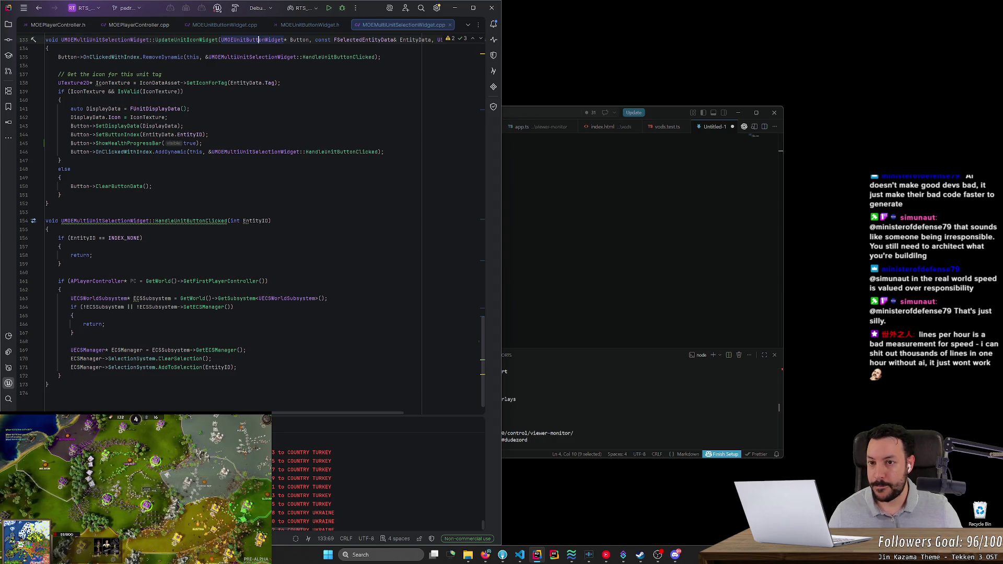
left_click(235, 9)
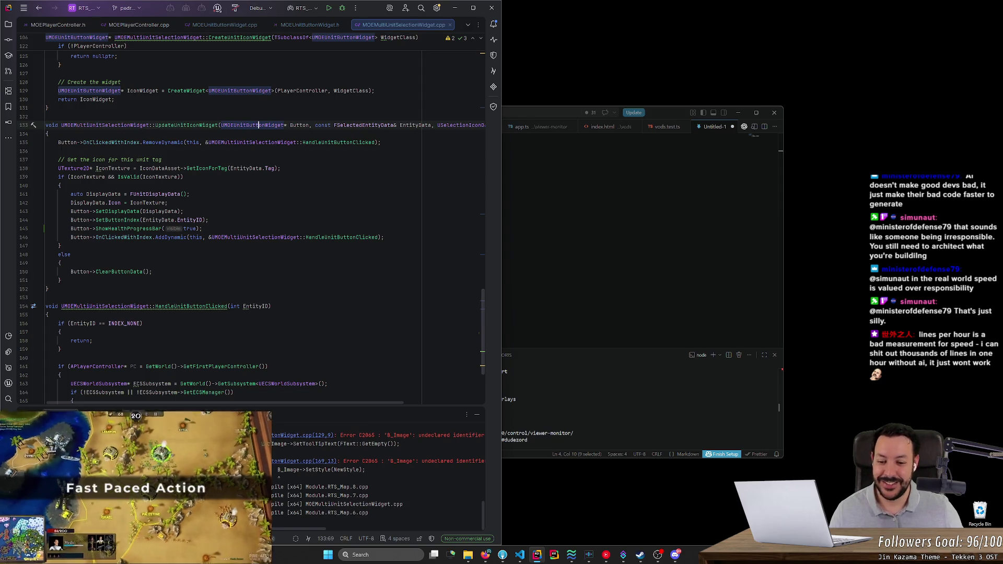
Step: Rename every B_Image occurrence in MOEUnitButtonWidget.cpp to Button, then rebuild and launch the project
scroll(482, 463, "up", 10)
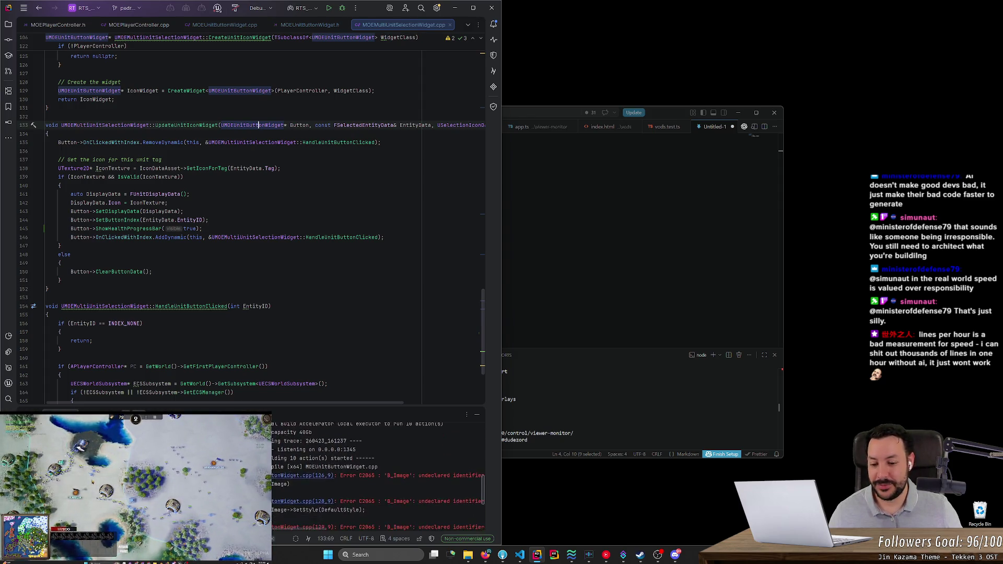
left_click(314, 471)
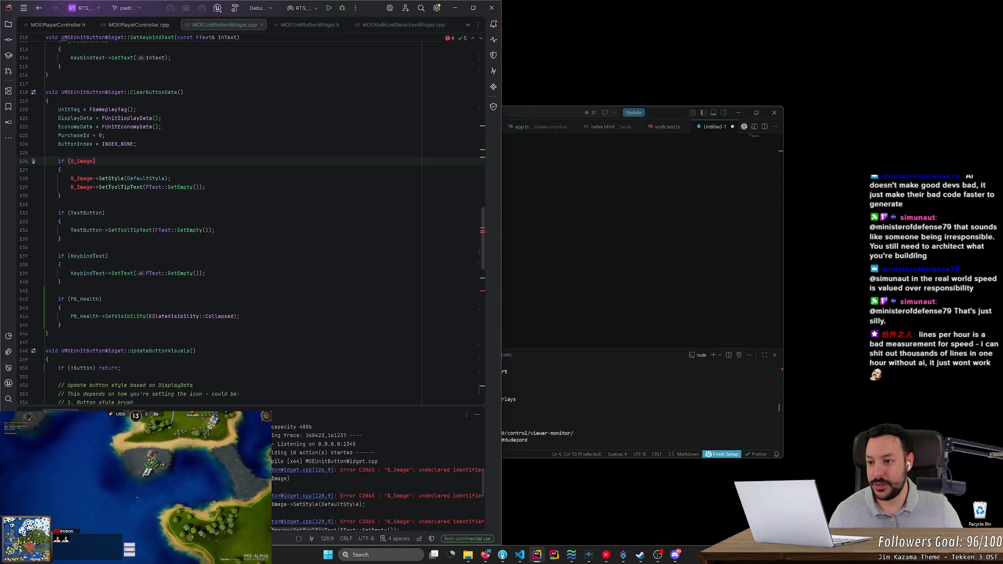
key("ctrl+w")
key("alt+j")
key("alt+j")
key("alt+j")
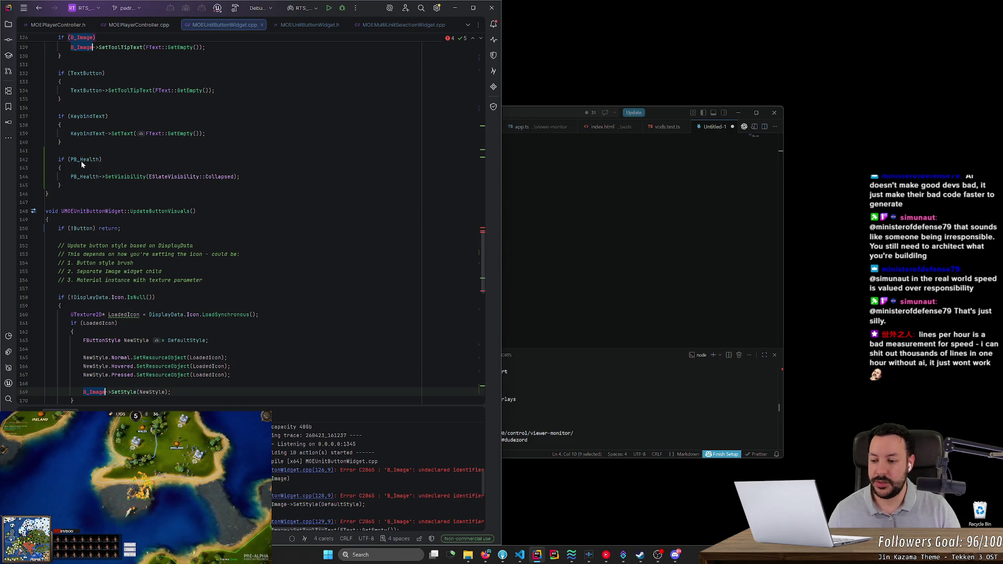
type("Button")
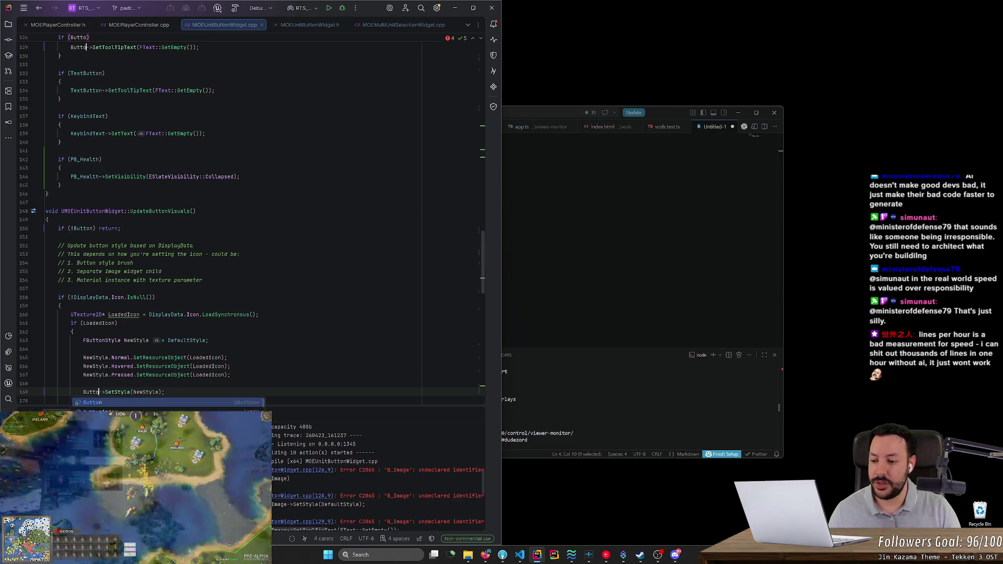
left_click(155, 297)
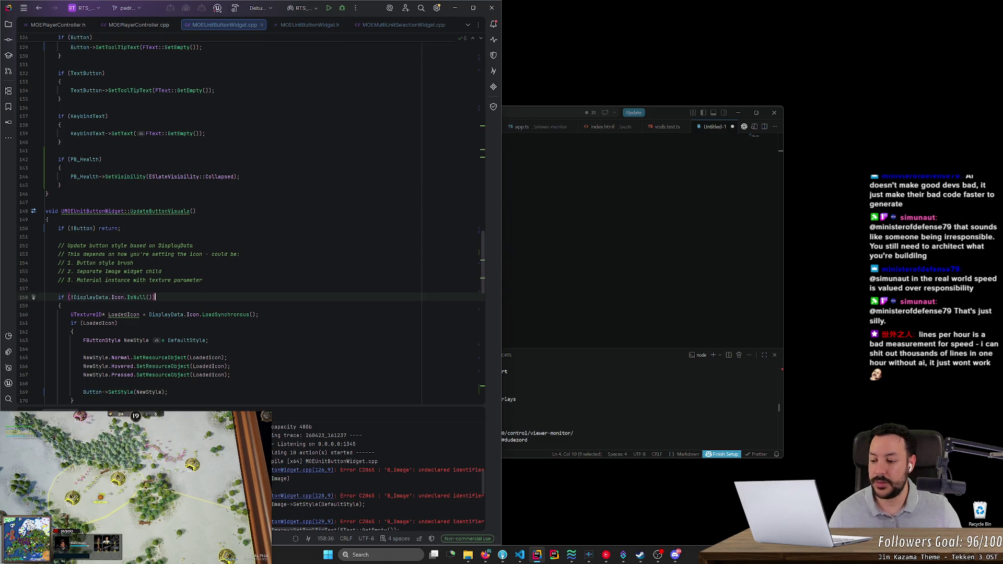
scroll(489, 255, "up", 20)
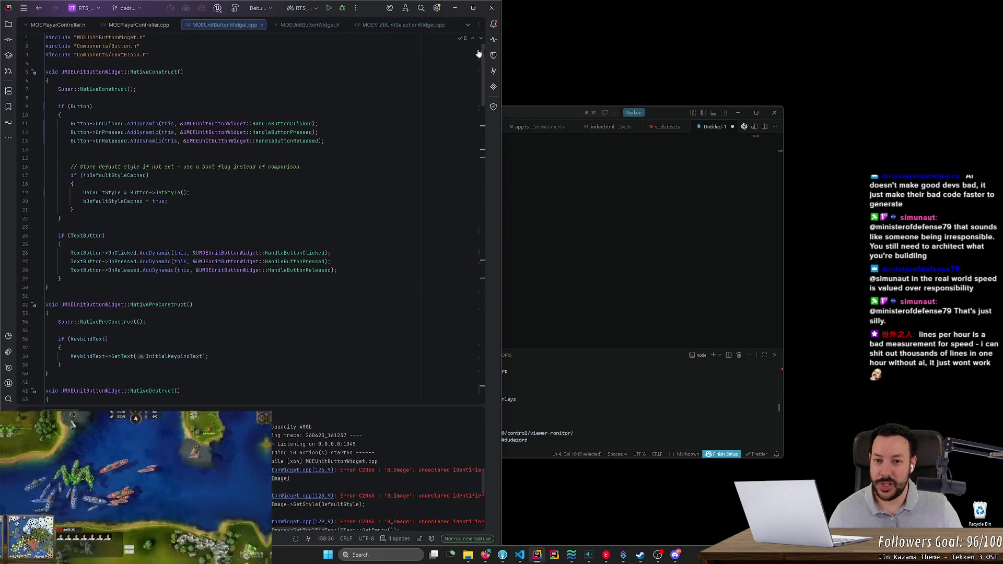
left_click(328, 8)
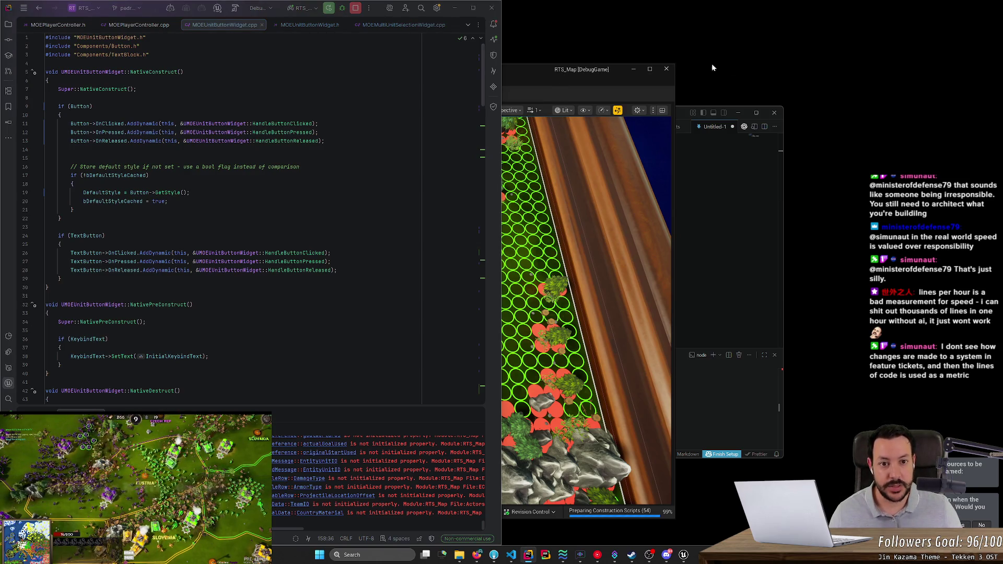
Step: Bring the newly launched Unreal Editor with RTS_Map to the front
key("alt+Tab")
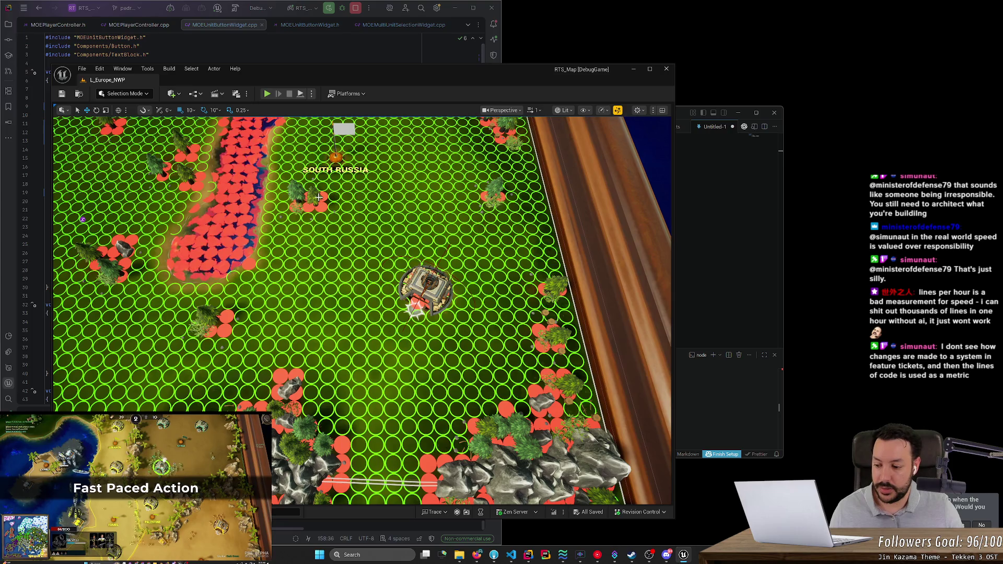
Step: Move the Unreal Editor window to the right and zoom around the Europe map
mouse_move(449, 69)
left_mouse_down()
mouse_move(751, 79)
mouse_move(786, 64)
mouse_move(716, 55)
mouse_move(600, 76)
mouse_move(499, 76)
left_mouse_up()
scroll(444, 261, "down", 10)
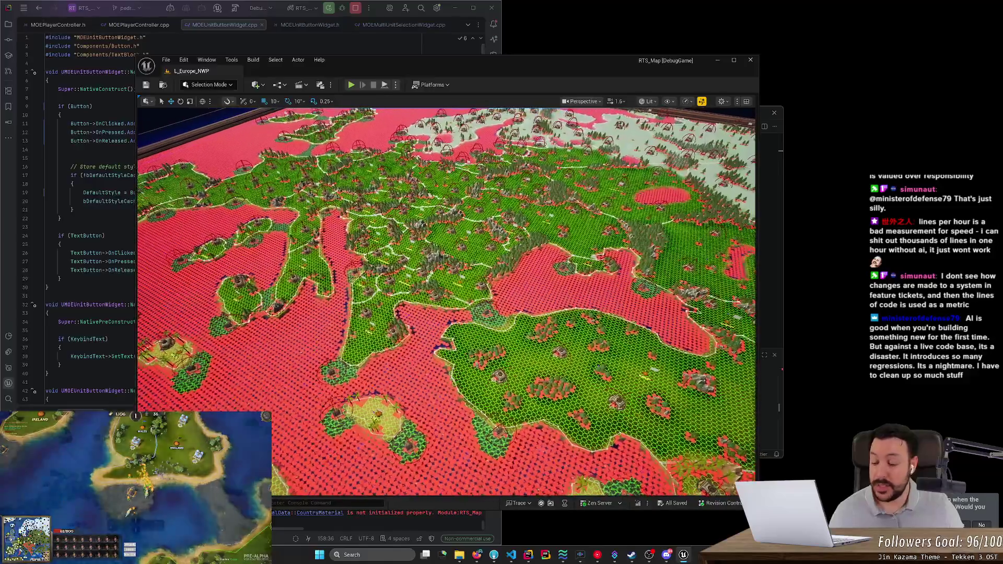
scroll(553, 257, "down", 5)
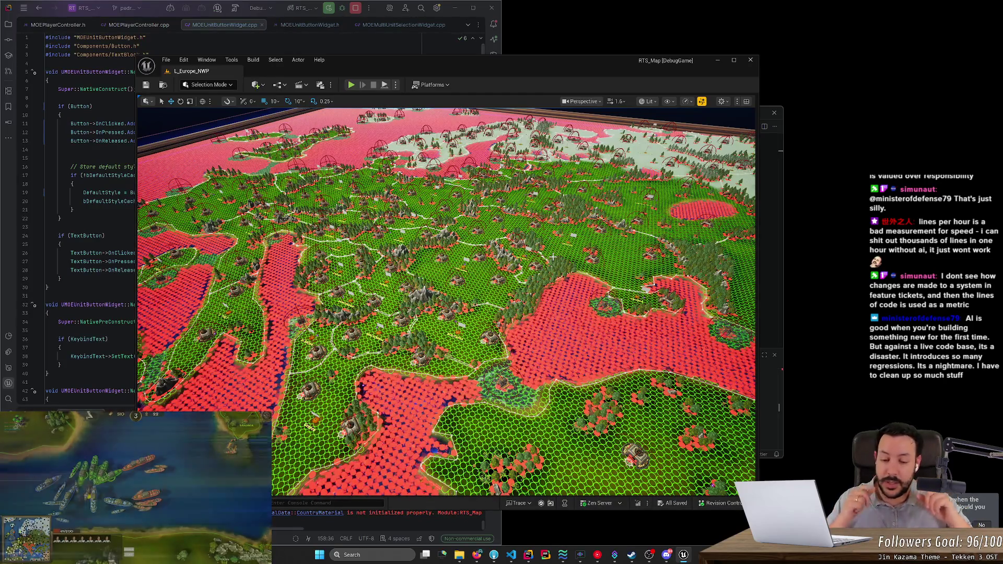
scroll(534, 251, "up", 5)
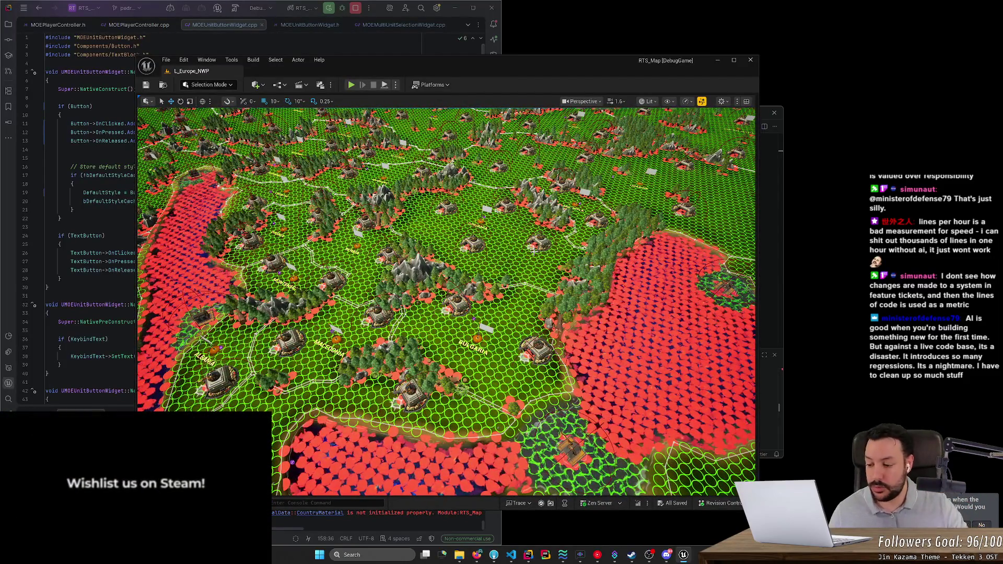
scroll(534, 251, "down", 6)
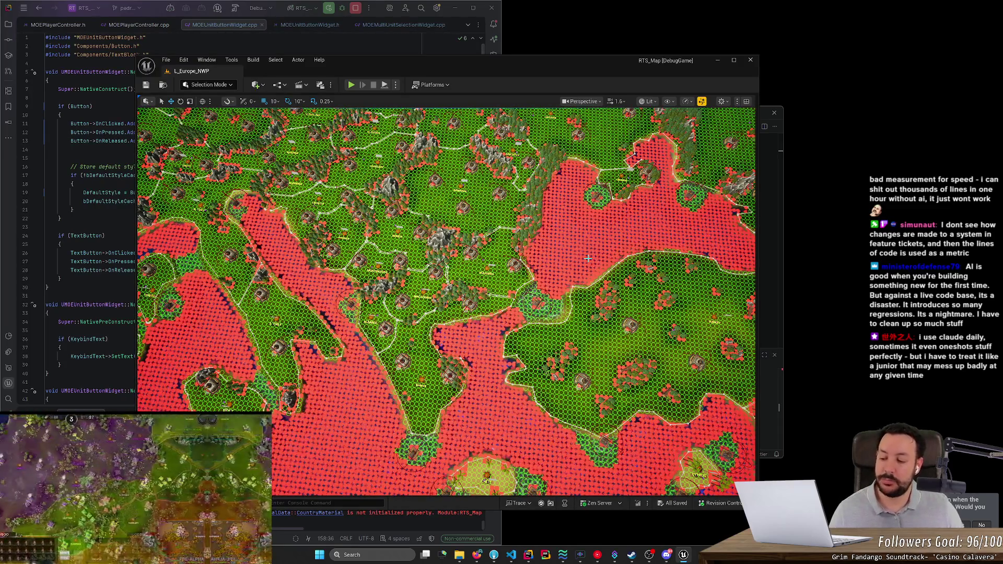
scroll(588, 258, "up", 3)
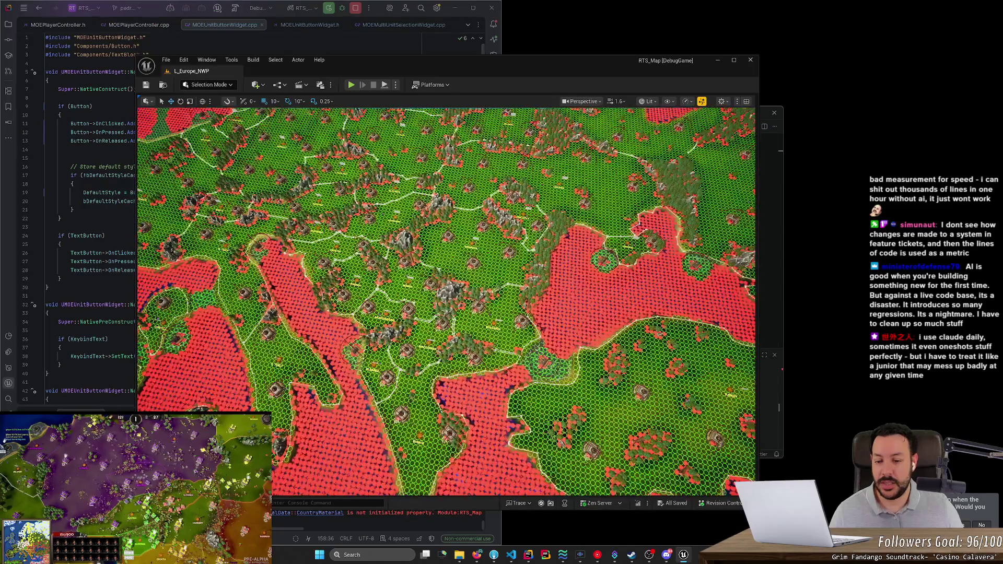
scroll(617, 296, "down", 2)
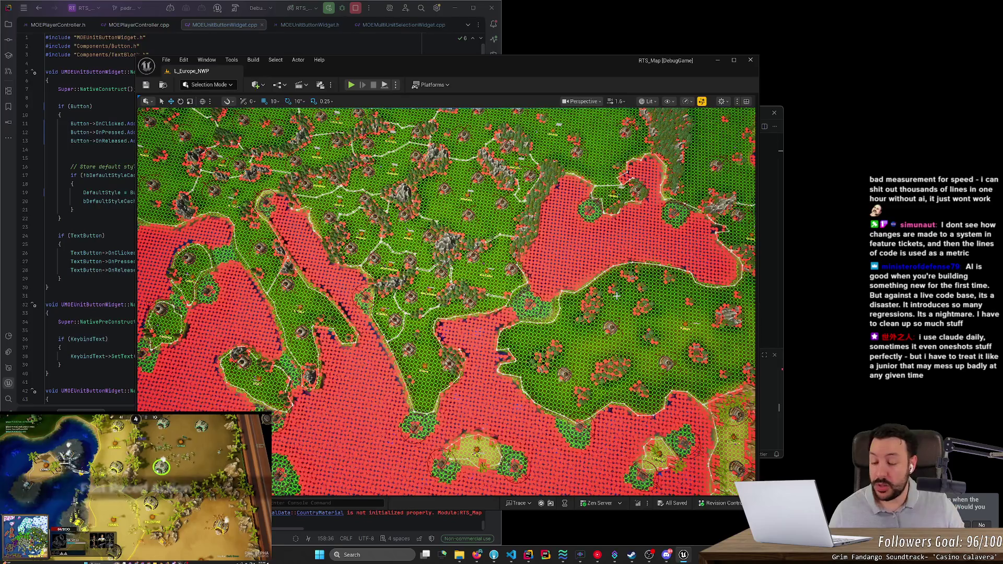
scroll(445, 301, "down", 2)
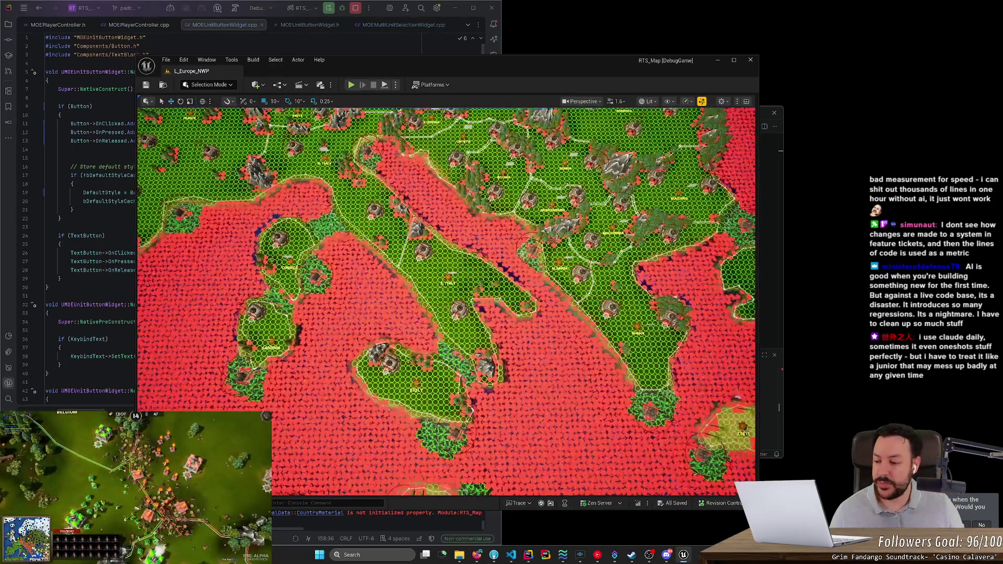
scroll(445, 300, "down", 5)
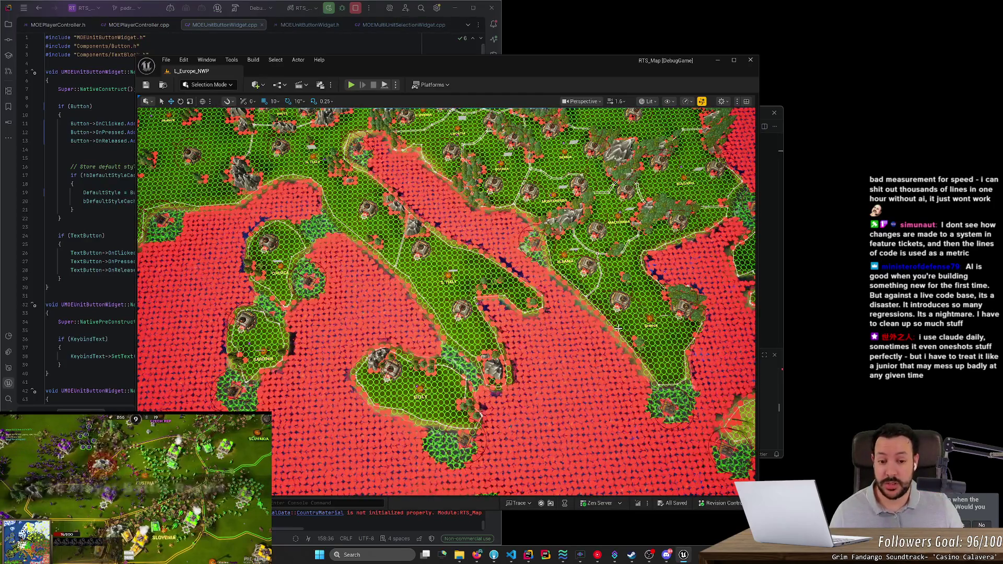
key("Right")
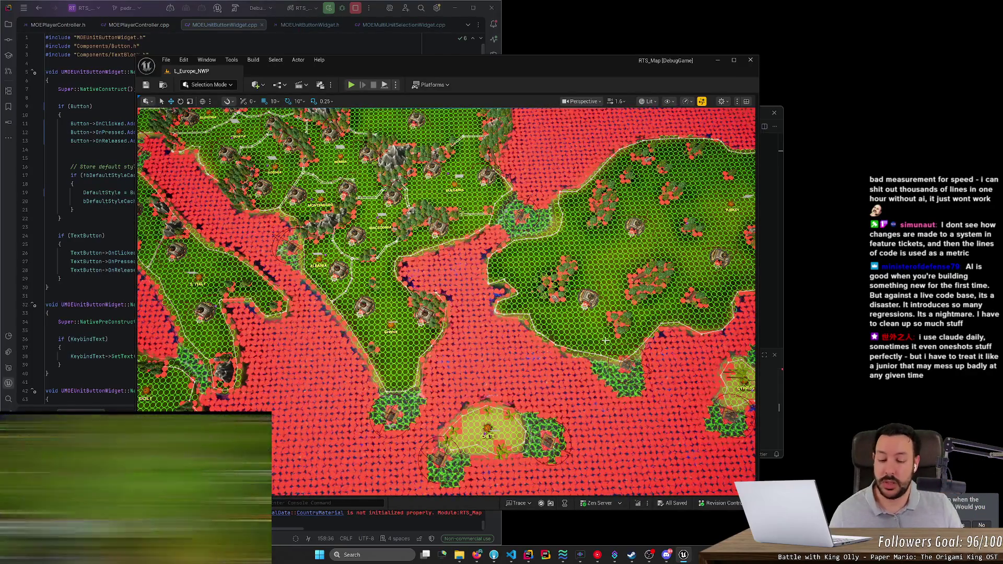
scroll(605, 340, "up", 2)
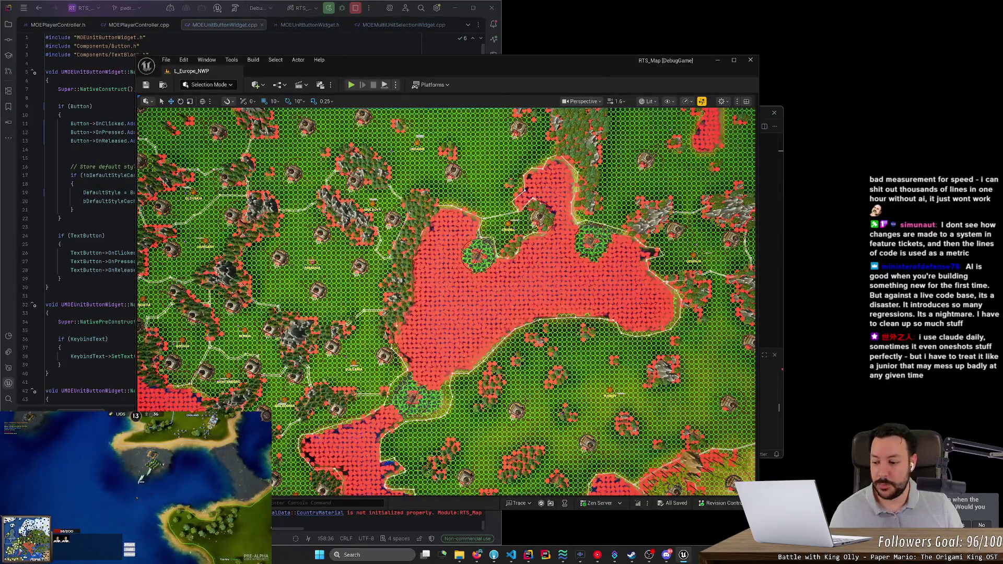
right_click(455, 308)
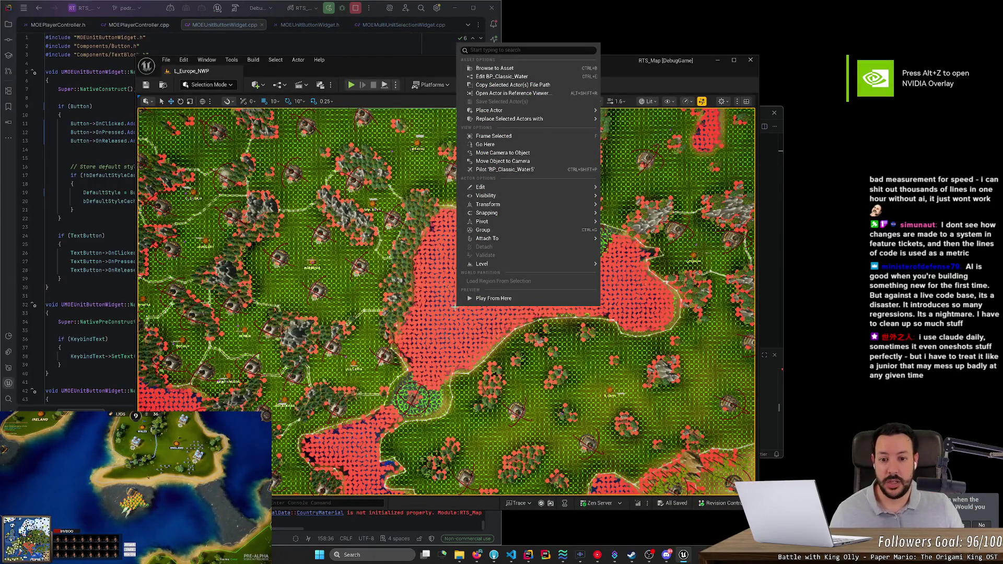
key("Escape")
scroll(446, 301, "down", 2)
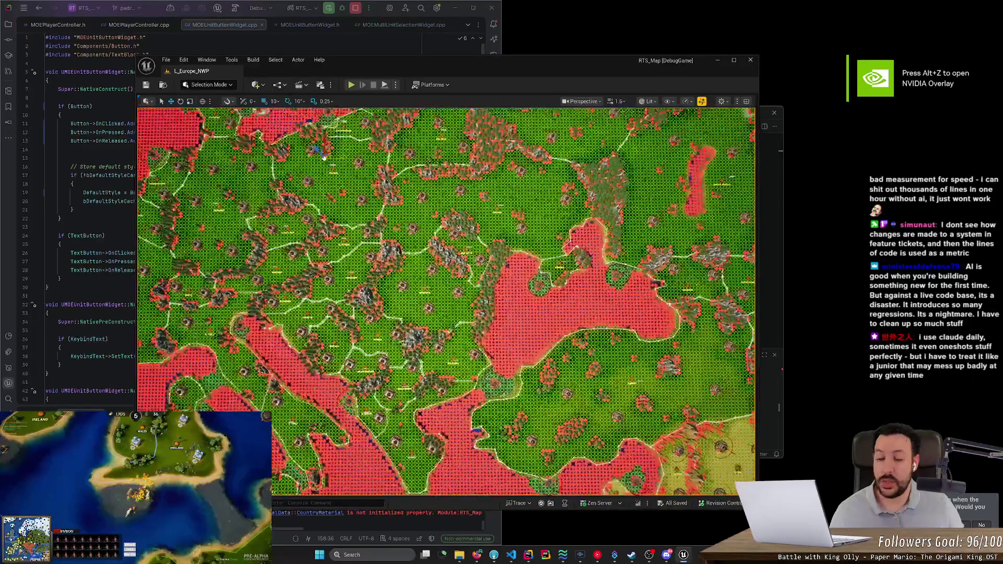
scroll(446, 302, "up", 2)
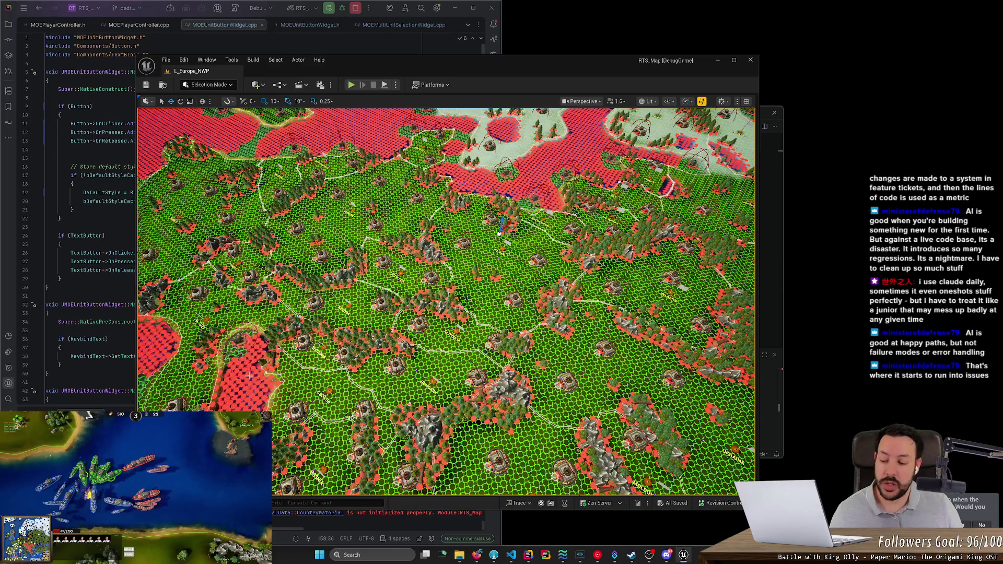
scroll(249, 375, "up", 5)
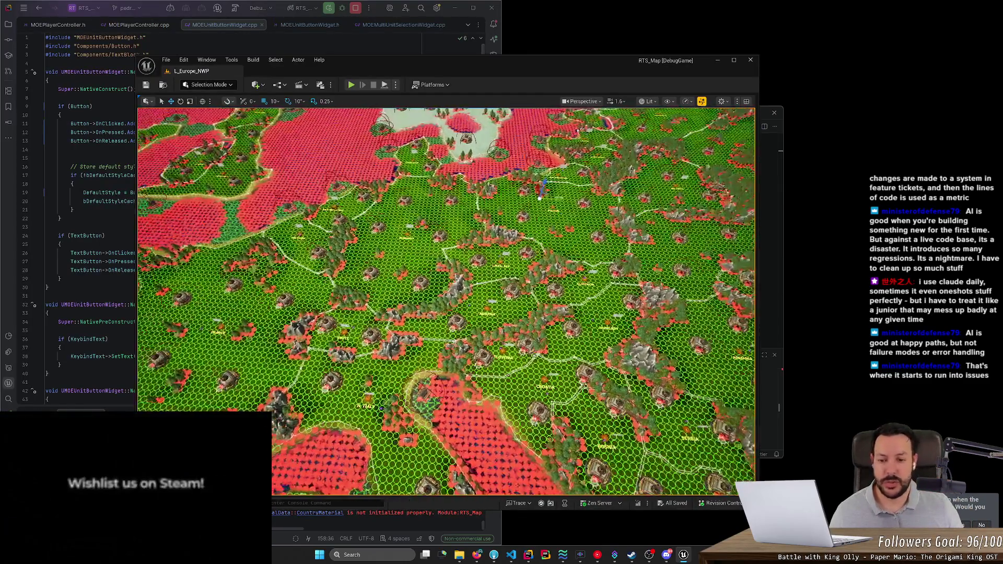
scroll(446, 302, "up", 5)
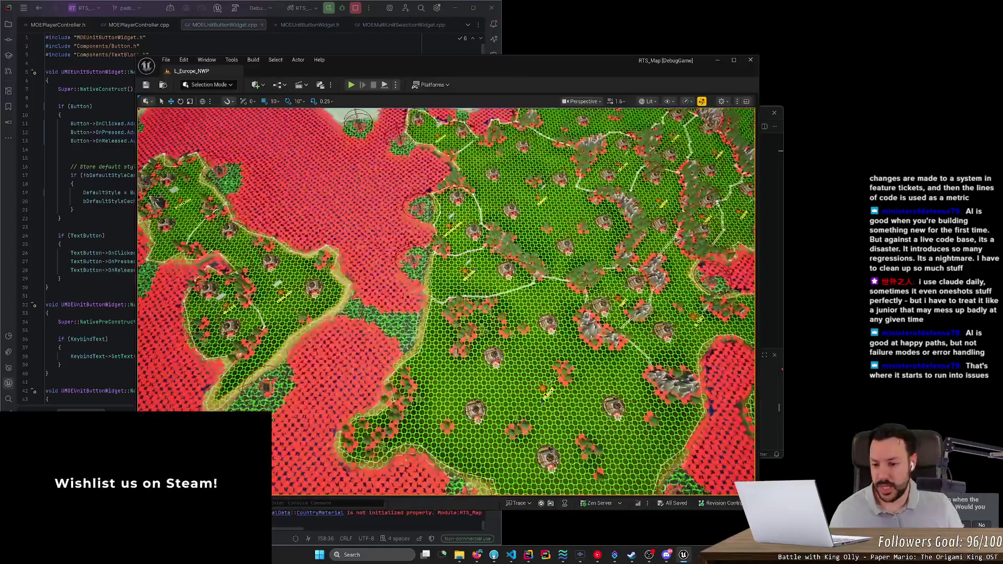
scroll(251, 345, "up", 5)
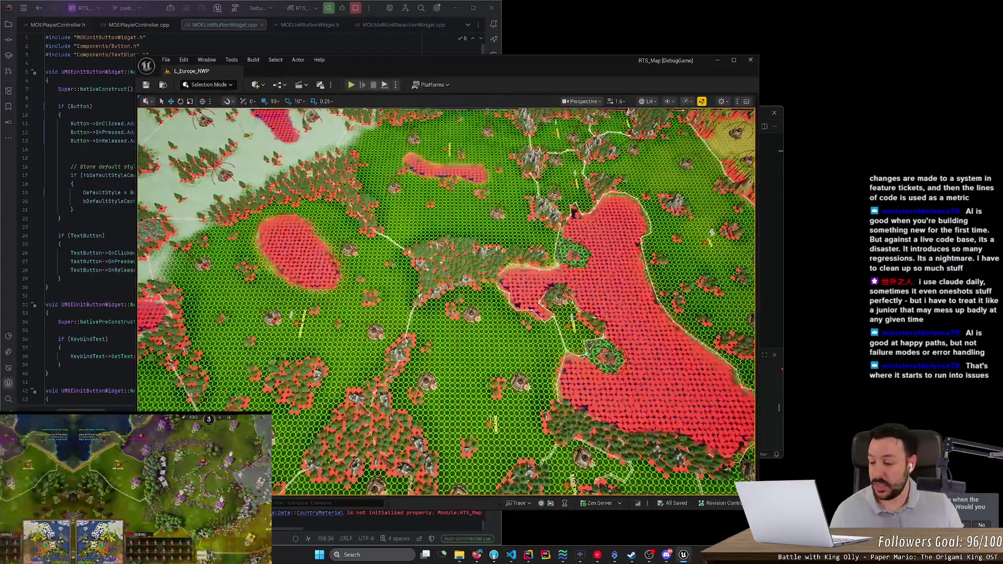
scroll(446, 300, "up", 1)
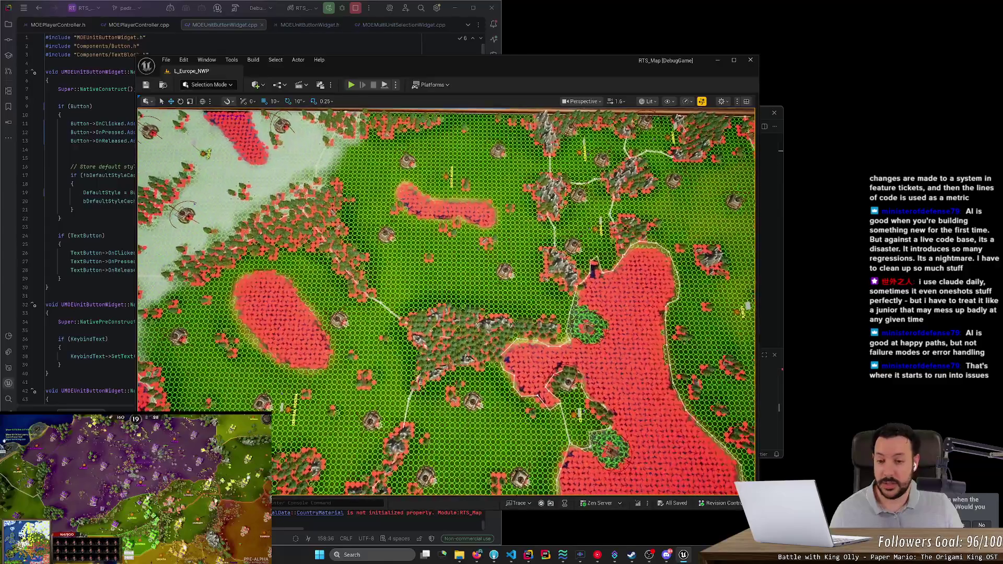
scroll(446, 301, "down", 2)
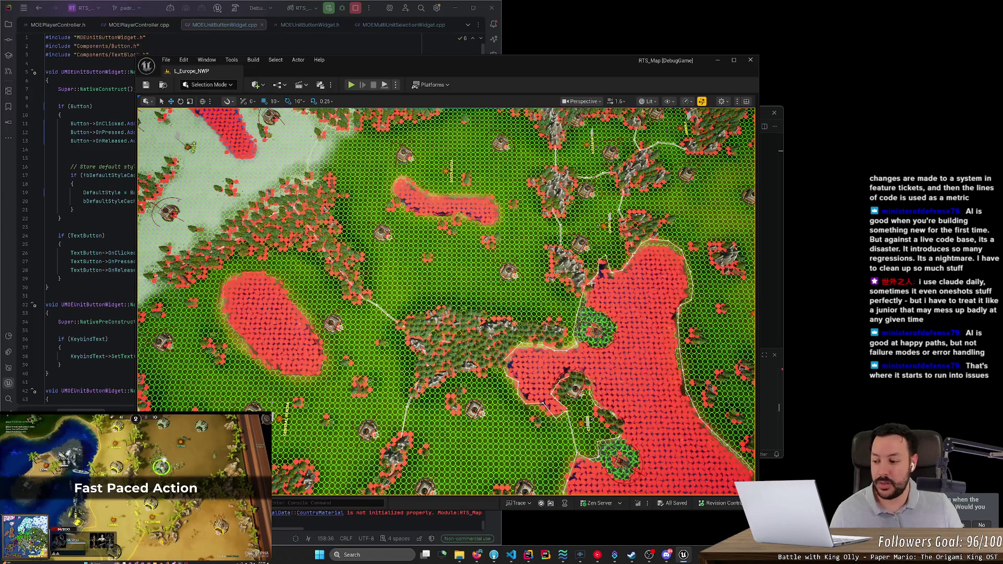
left_click_drag(613, 282, 613, 324)
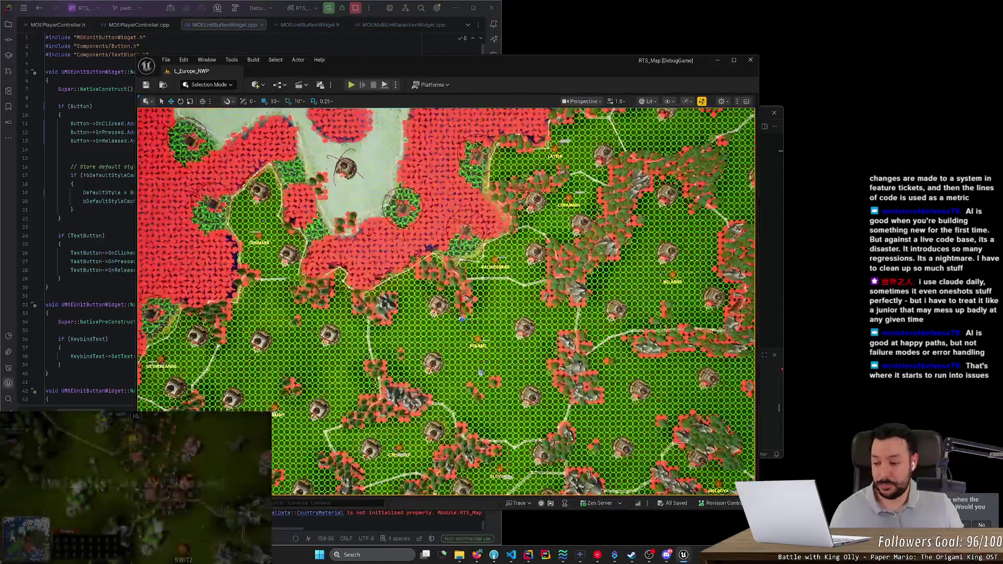
scroll(446, 302, "down", 8)
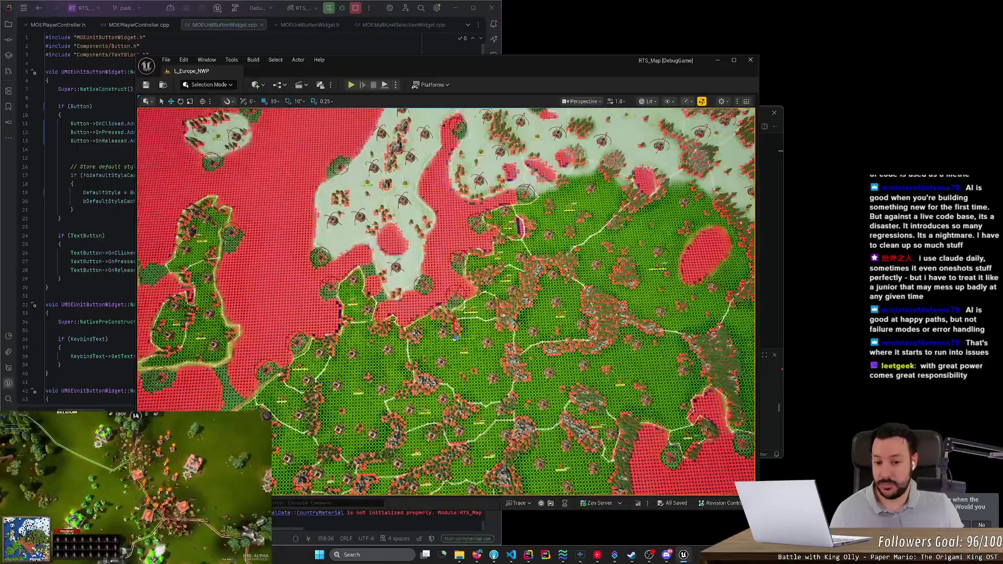
scroll(446, 301, "down", 8)
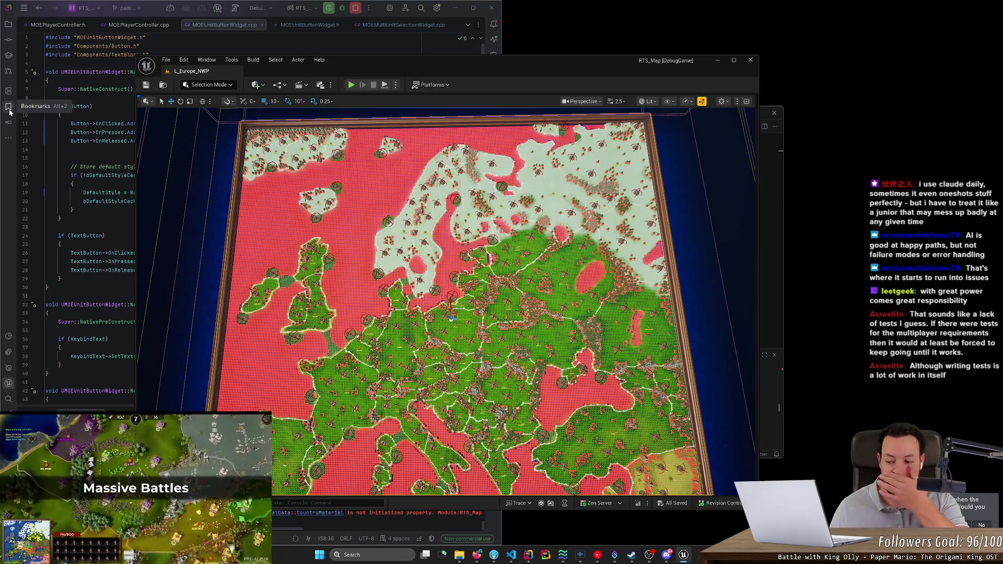
Step: Zoom the level viewport out to frame all of Europe's hex-gridded terrain
scroll(450, 301, "up", 4)
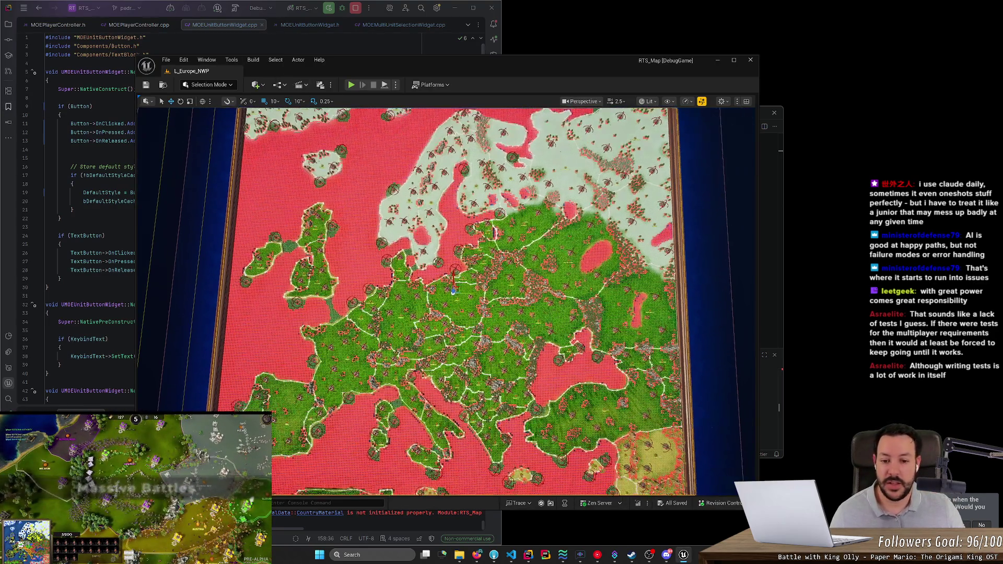
scroll(449, 300, "up", 3)
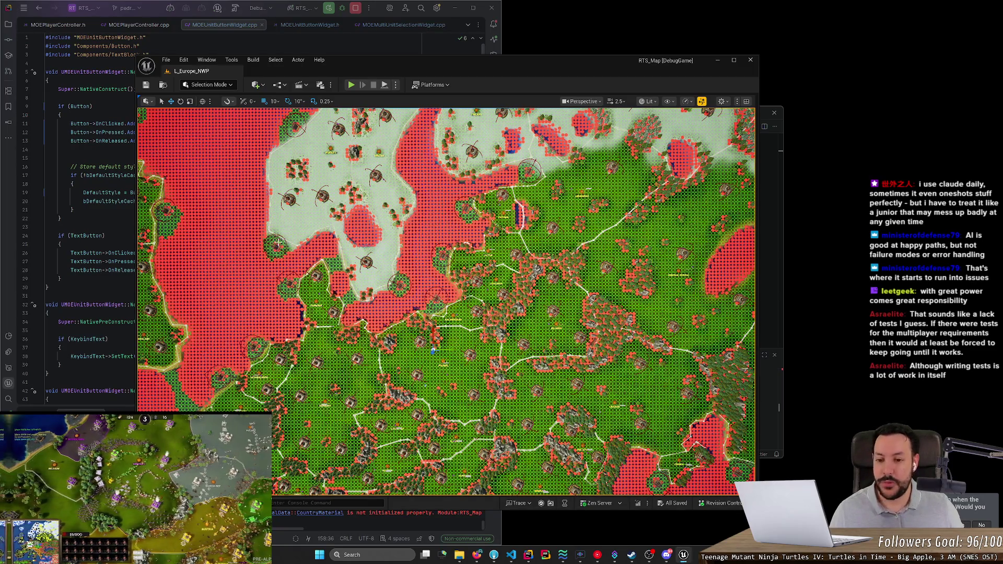
scroll(433, 350, "down", 6)
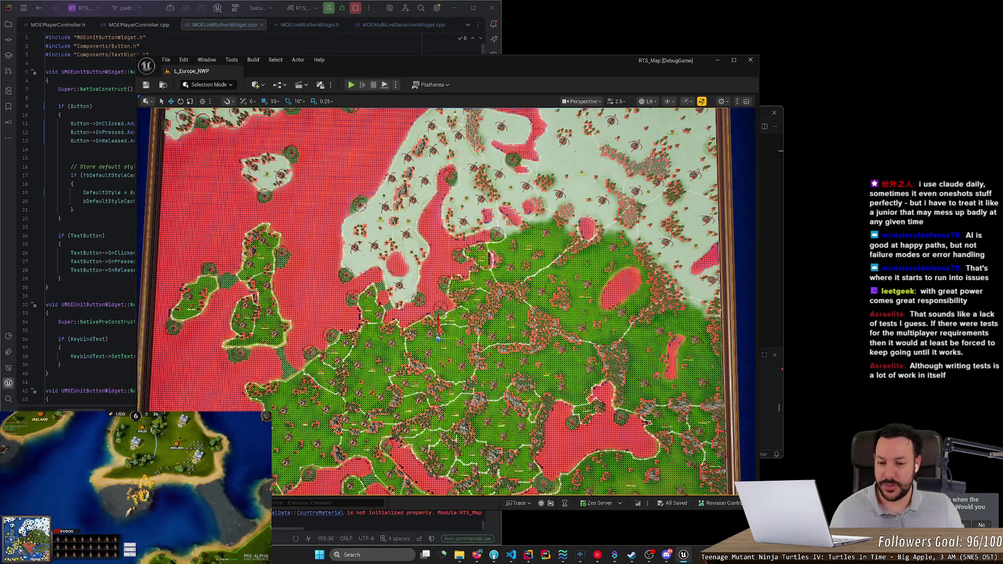
Step: Zoom in on the Europe map, then back out to frame the whole map and its bounds
scroll(439, 302, "up", 3)
scroll(460, 302, "up", 3)
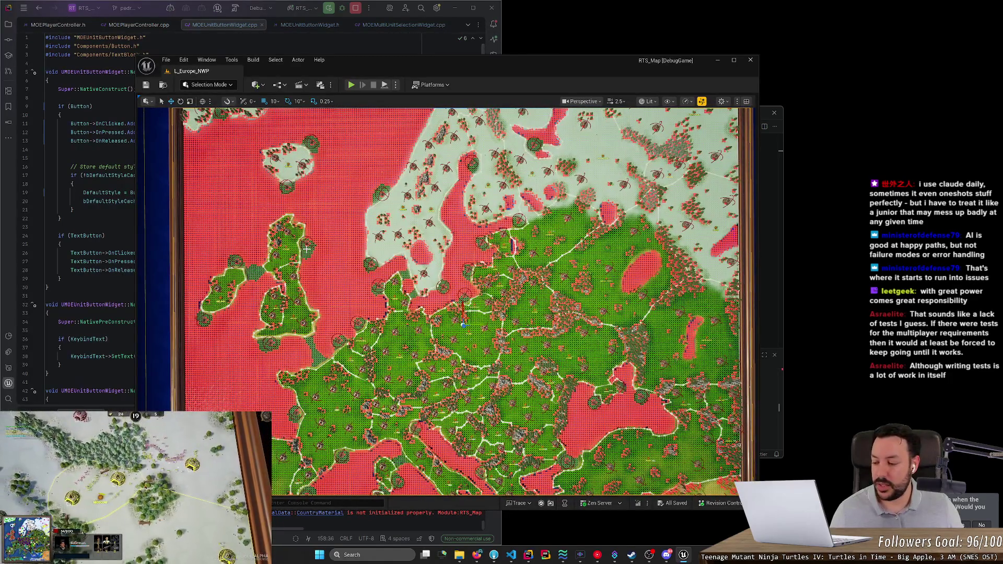
scroll(302, 249, "up", 3)
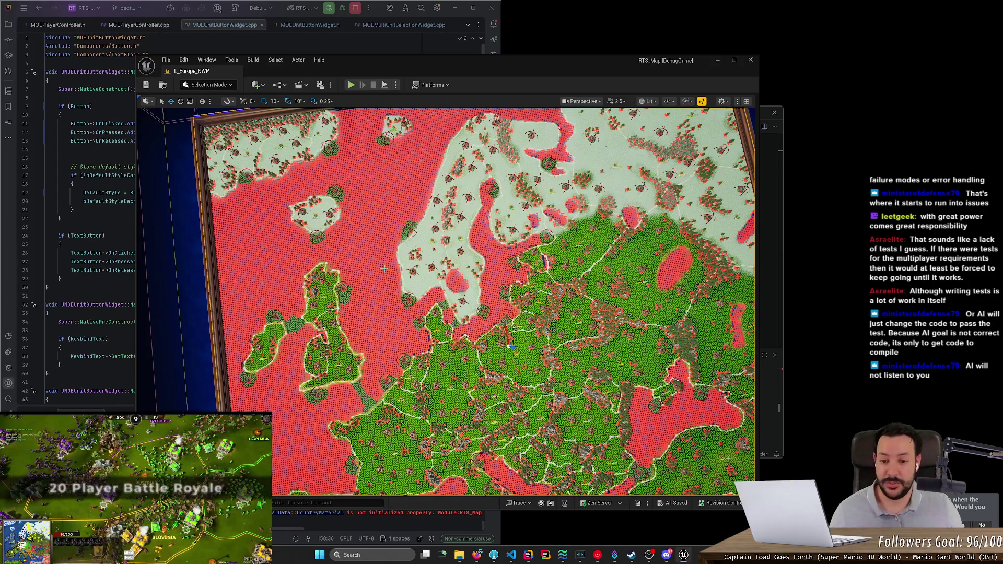
scroll(446, 302, "down", 5)
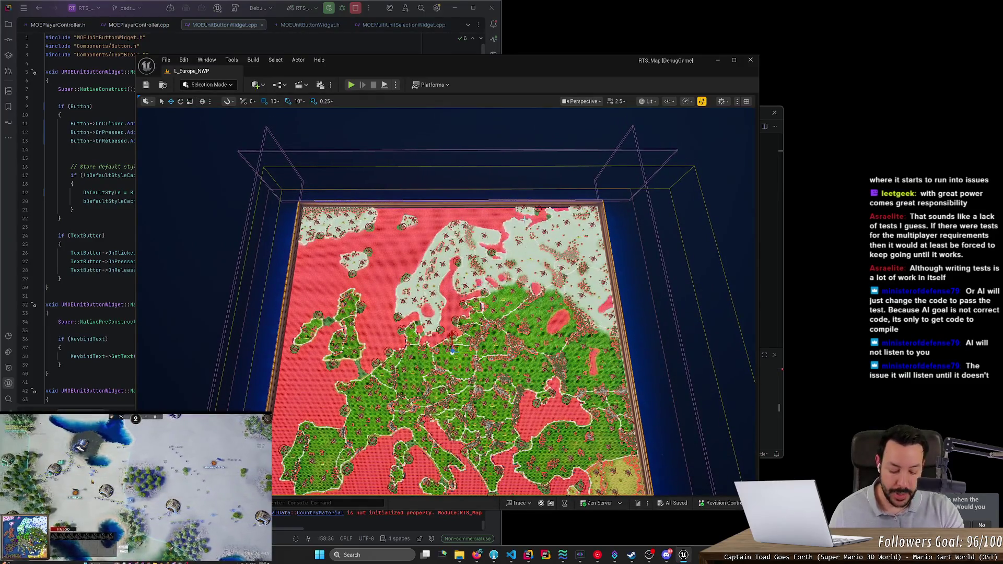
Step: Lower the system volume and fly the camera low over a map corner, facing the horizon
key("XF86AudioLowerVolume")
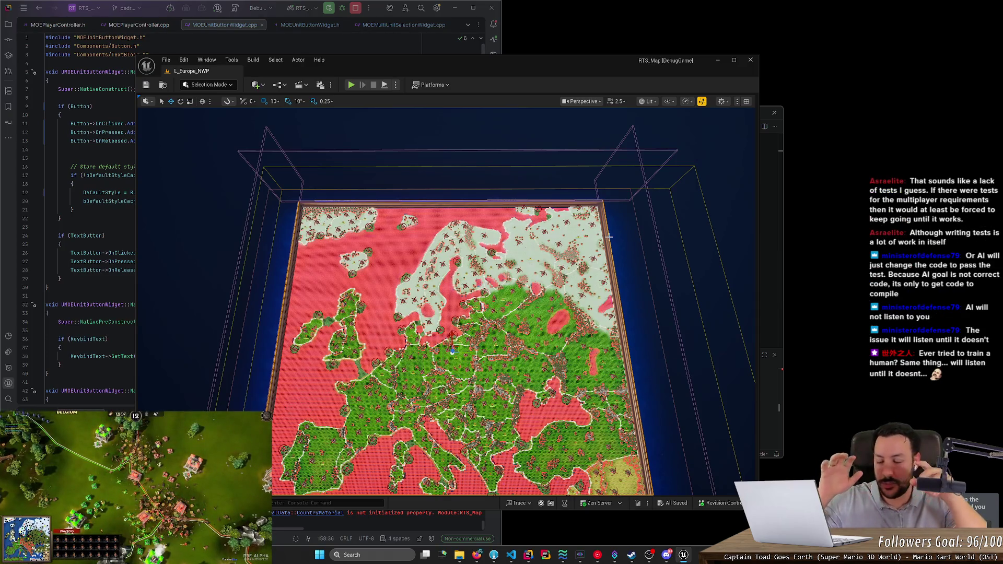
left_click_drag(609, 237, 609, 360)
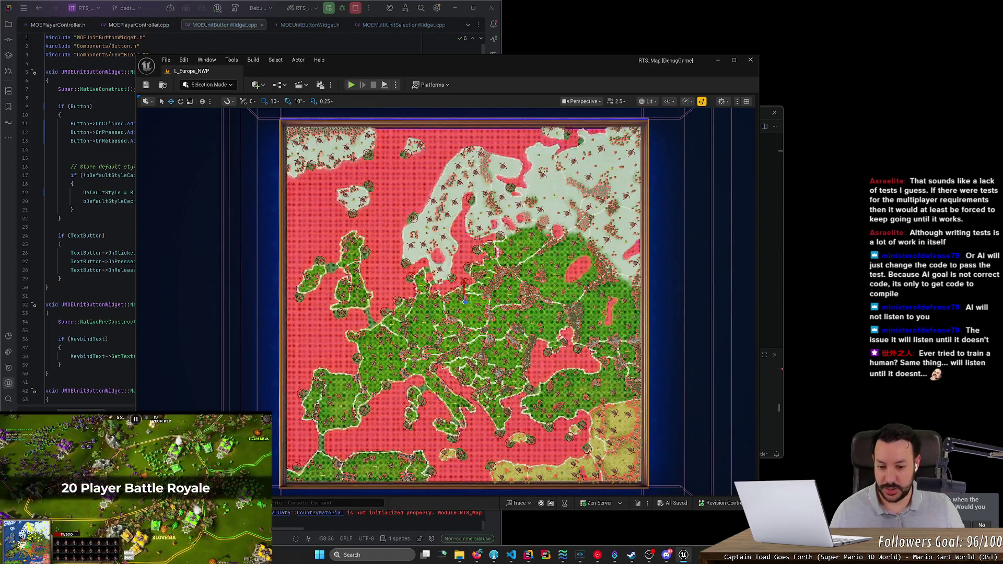
right_click(633, 230)
key("Escape")
mouse_move(633, 230)
left_mouse_down()
mouse_move(564, 240)
mouse_move(554, 199)
mouse_move(554, 241)
mouse_move(553, 183)
left_mouse_up()
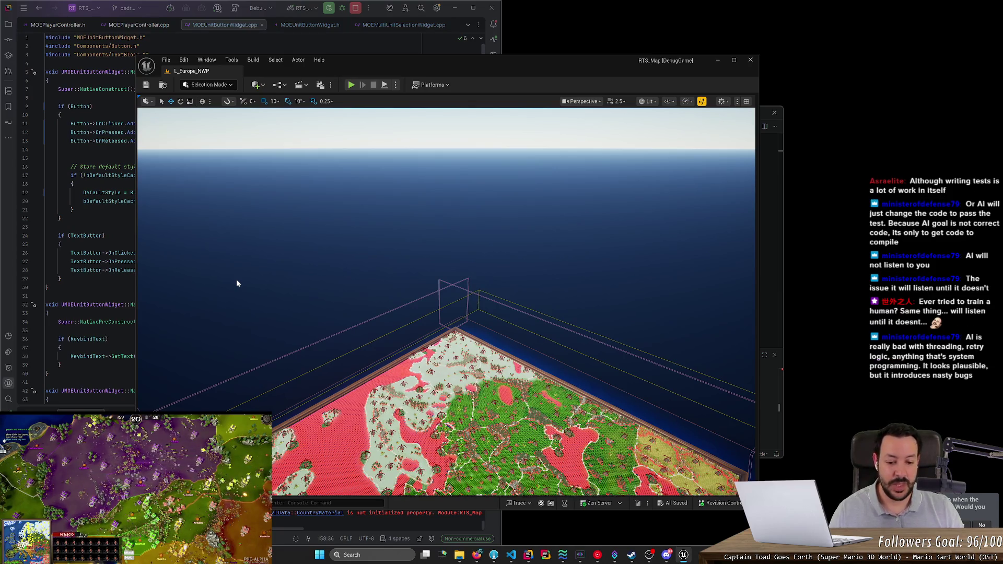
Step: Maximize the editor, turn the camera across the map's width, and start play-testing
mouse_move(465, 62)
left_mouse_down()
mouse_move(486, 59)
mouse_move(485, 2)
left_mouse_up()
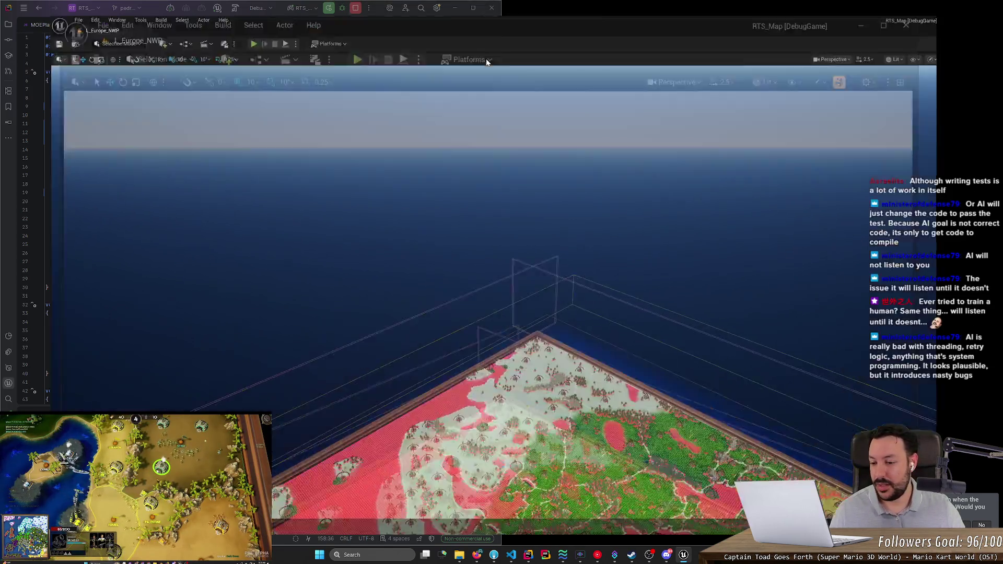
mouse_move(443, 230)
left_mouse_down()
mouse_move(360, 249)
mouse_move(444, 236)
mouse_move(444, 305)
left_mouse_up()
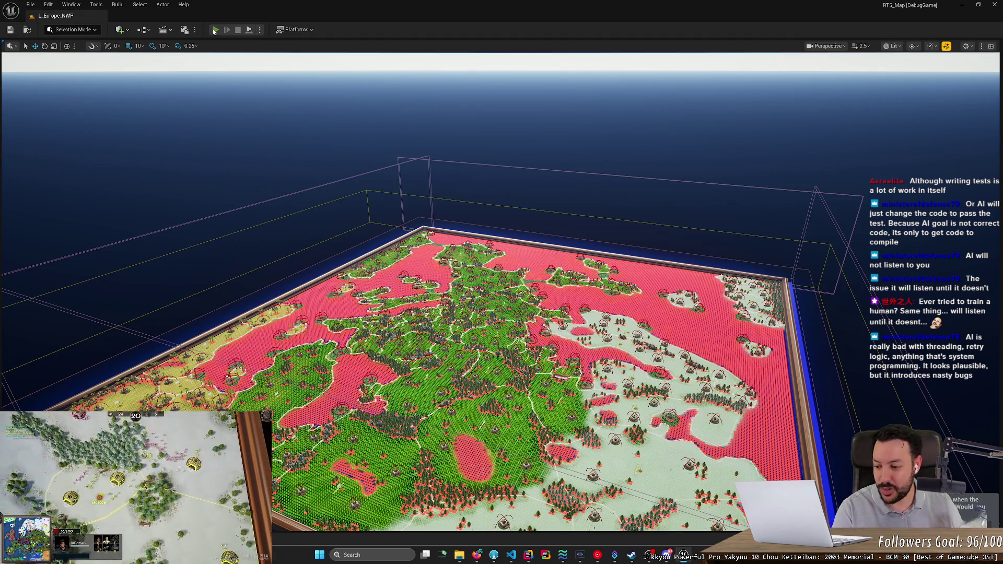
left_click(215, 30)
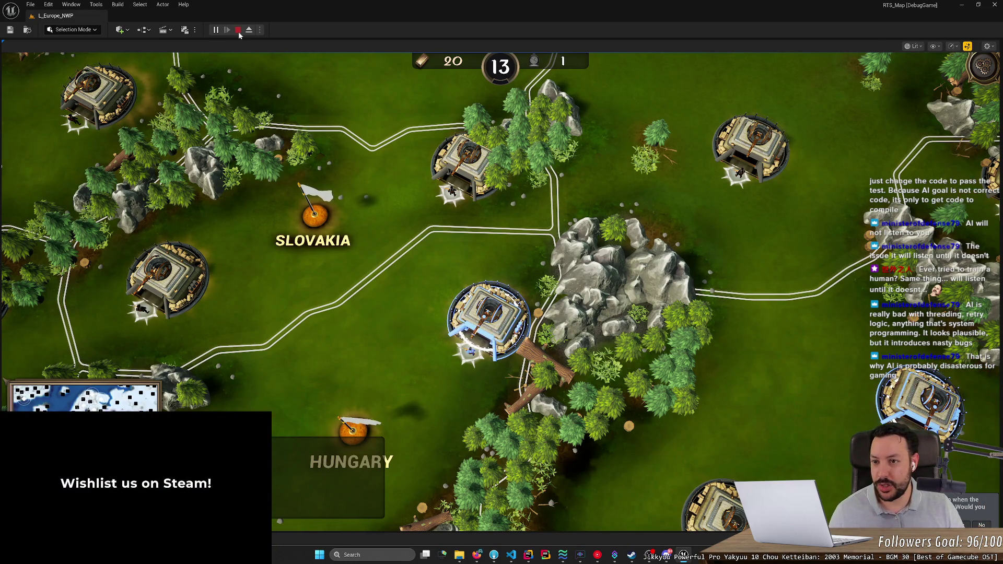
Step: Stop the play session and open the Content Drawer
left_click(238, 30)
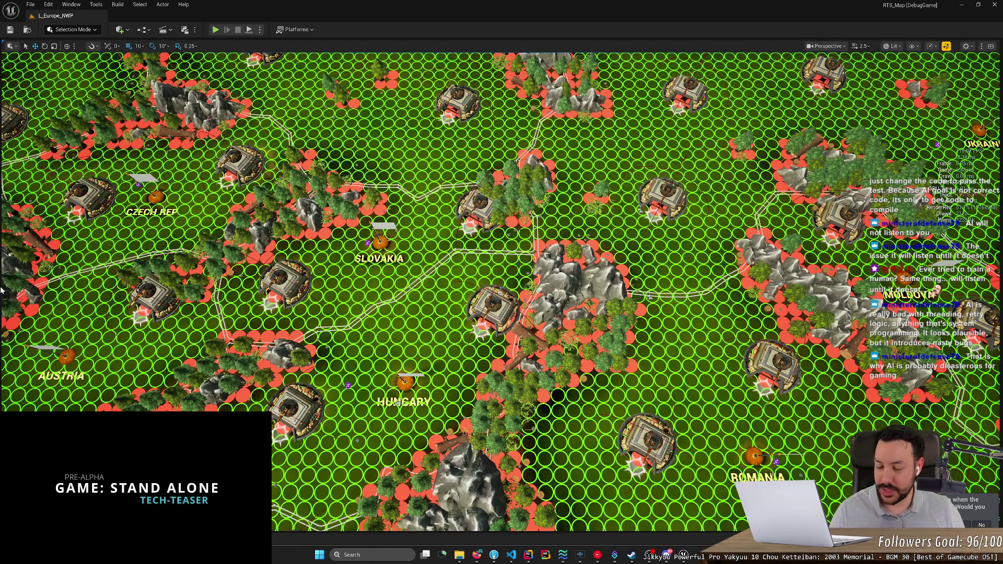
key("ctrl+space")
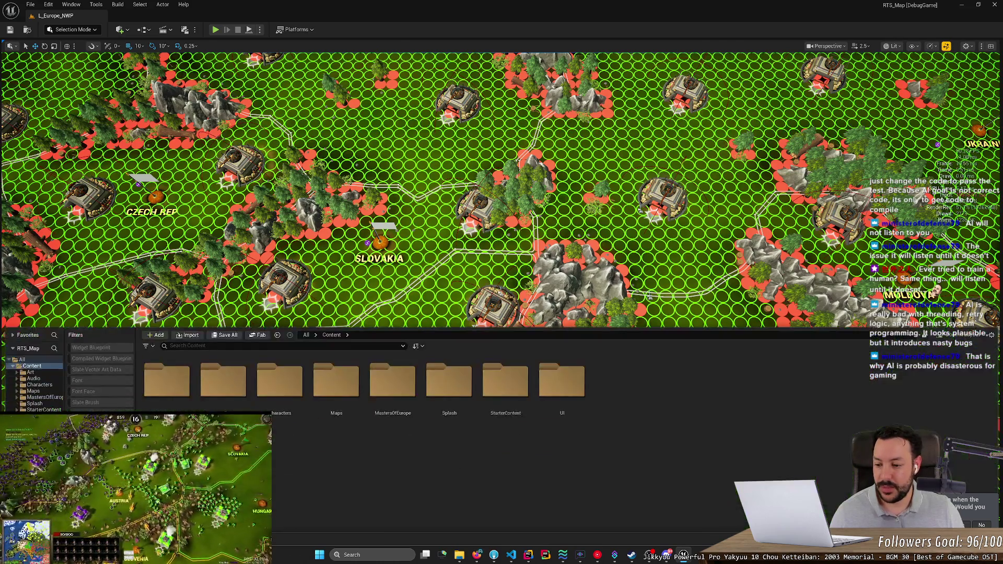
Step: Lower the system volume and shrink the Content Browser to enlarge the game view
key("XF86AudioLowerVolume")
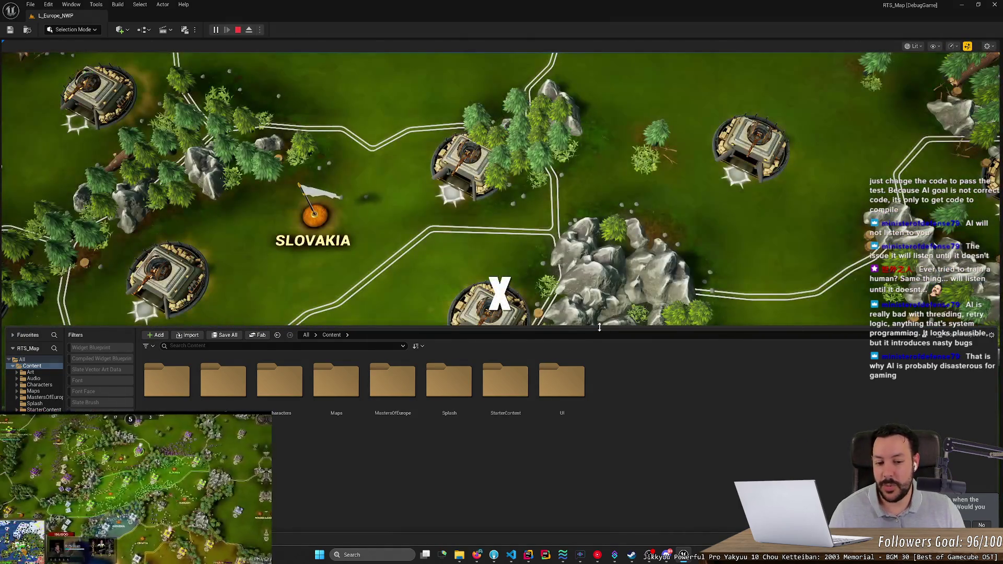
left_click_drag(599, 327, 599, 447)
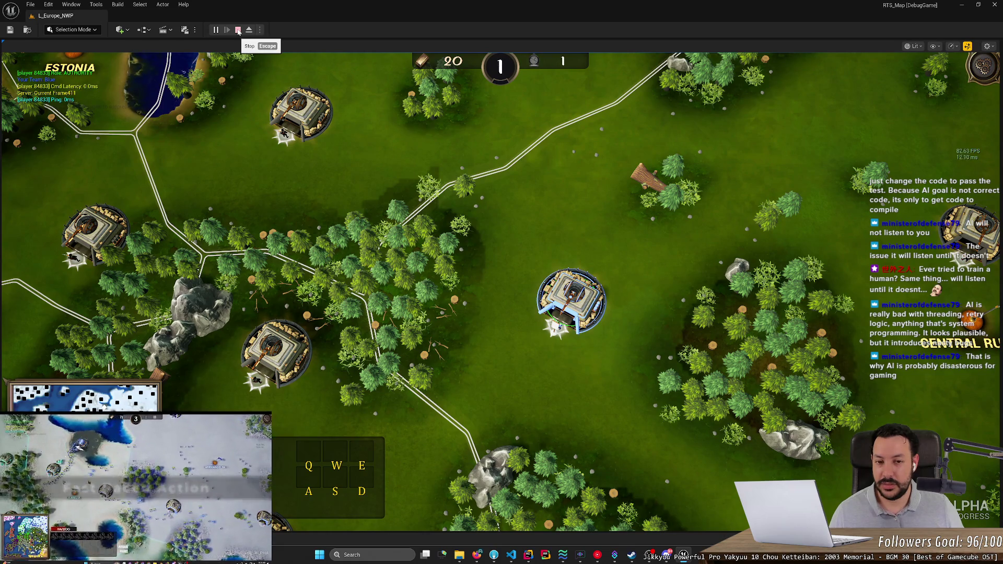
Step: Stop the play session and bring the Fork git client to the front
left_click(238, 30)
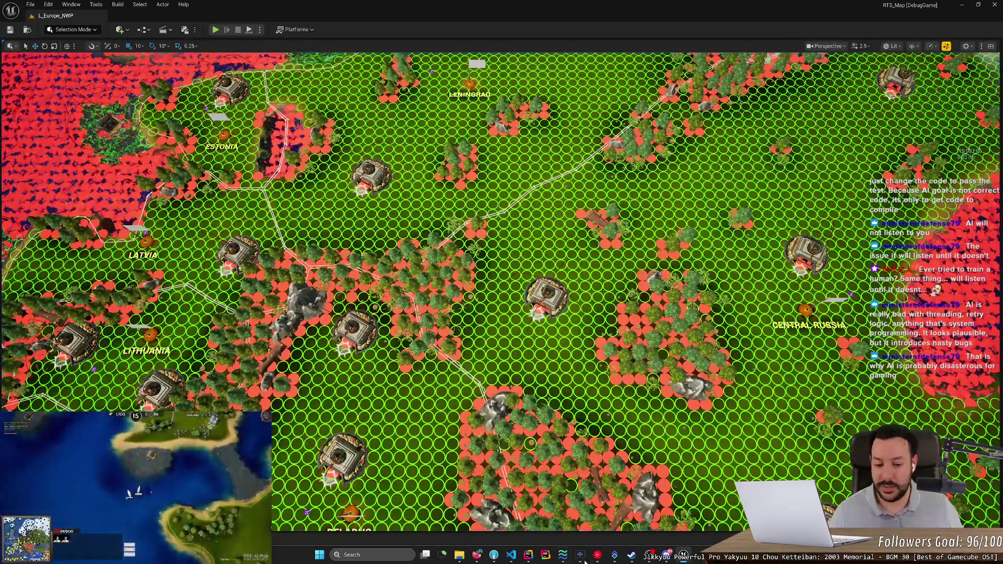
mouse_move(666, 555)
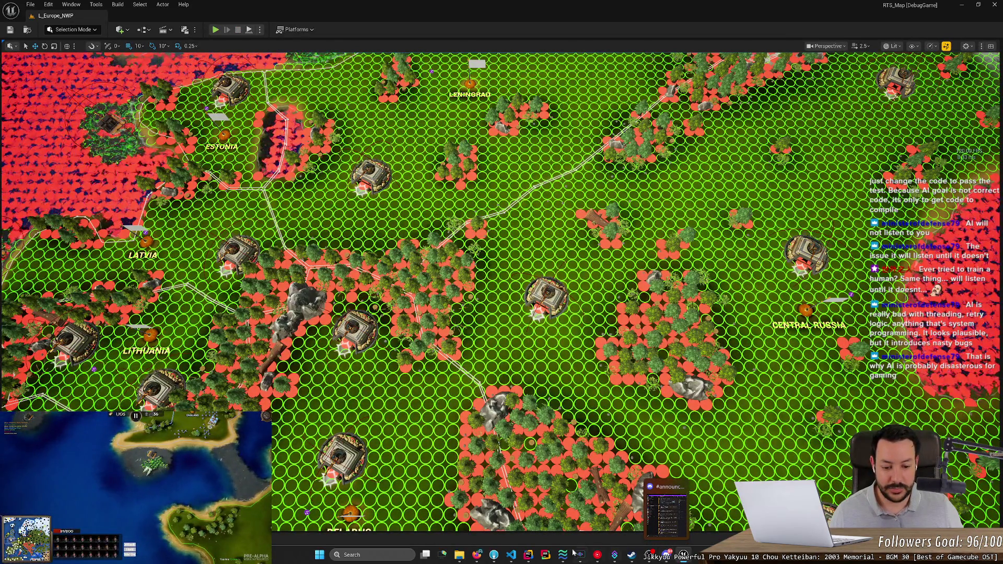
left_click(493, 555)
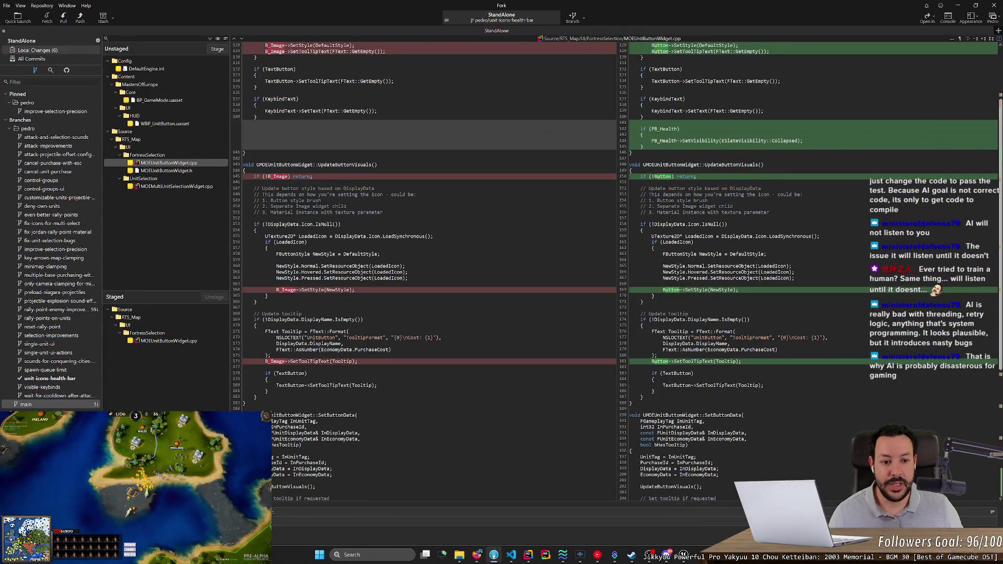
Step: Unstage MOEUnitButtonWidget.cpp and stage the MOEMultiUnitSelectionWidget.cpp changes in Fork
scroll(1001, 207, "up", 2)
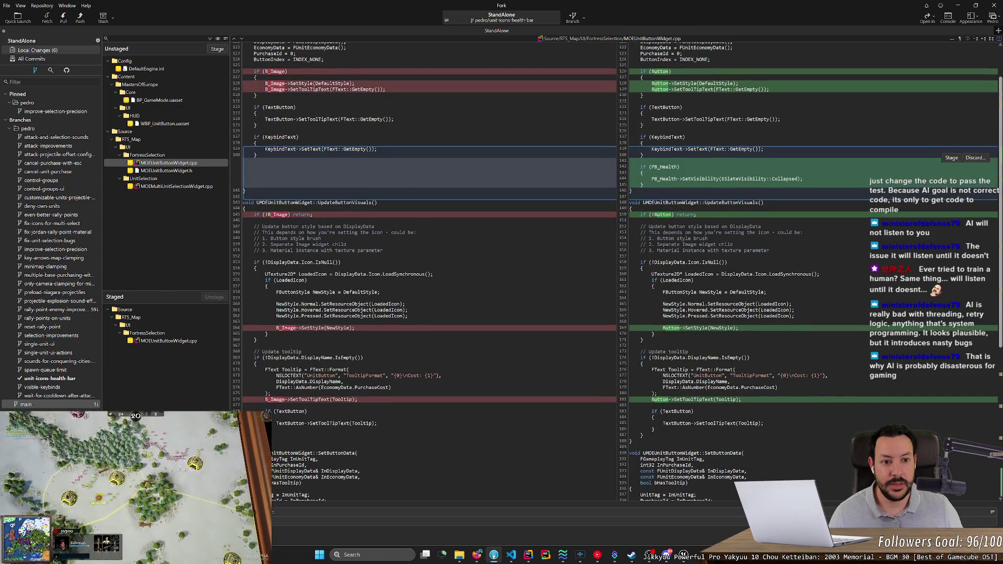
scroll(1001, 208, "up", 3)
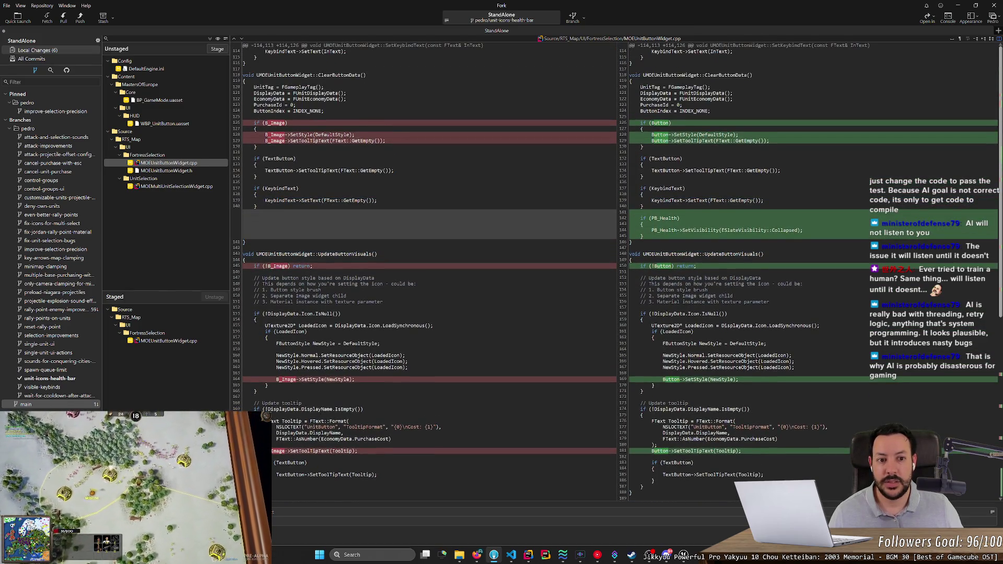
scroll(1000, 208, "down", 1)
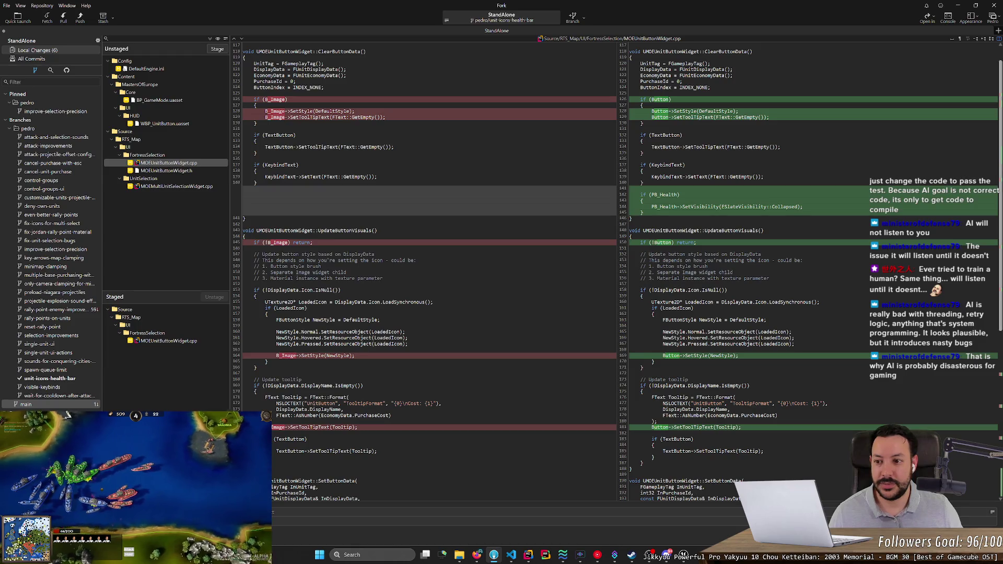
left_click(169, 341)
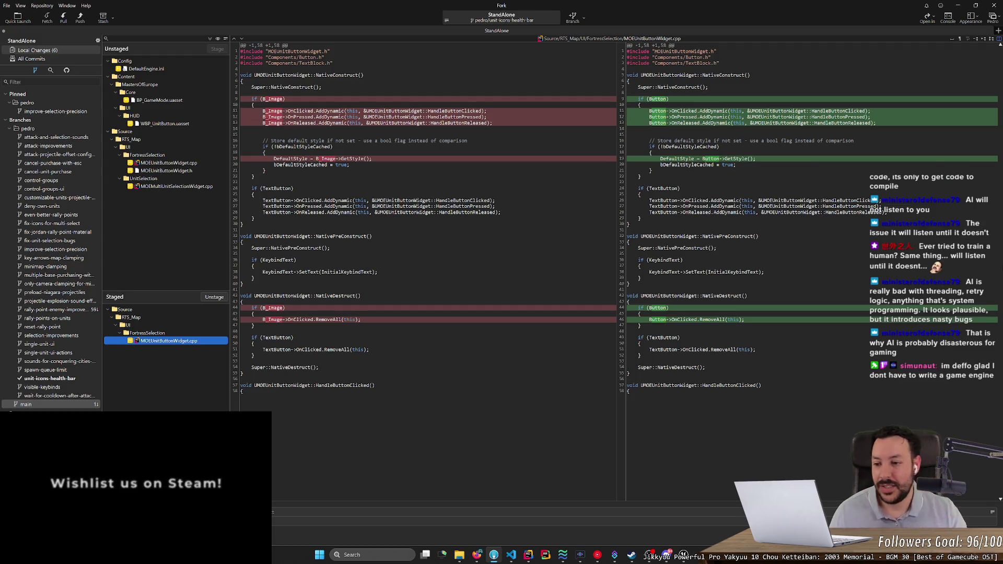
double_click(156, 339)
left_click(184, 187)
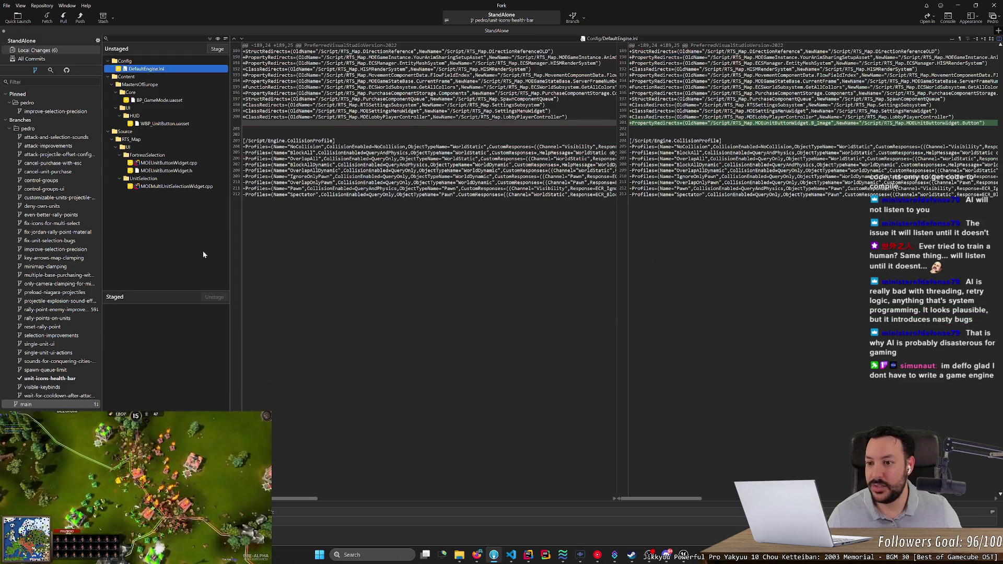
double_click(184, 187)
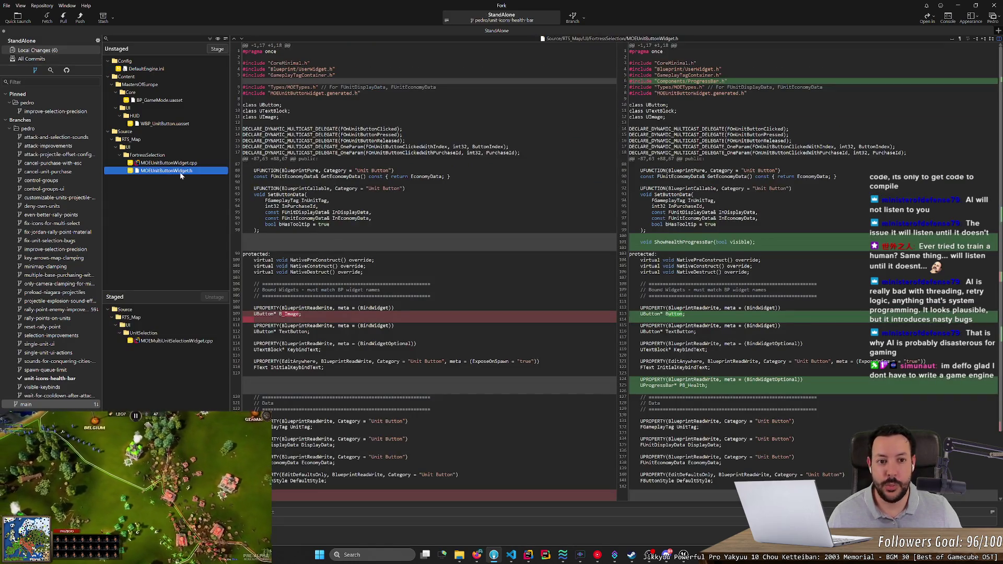
Step: Review the MOEUnitButtonWidget.cpp diff in unified view, then minimize Fork
scroll(428, 240, "down", 3)
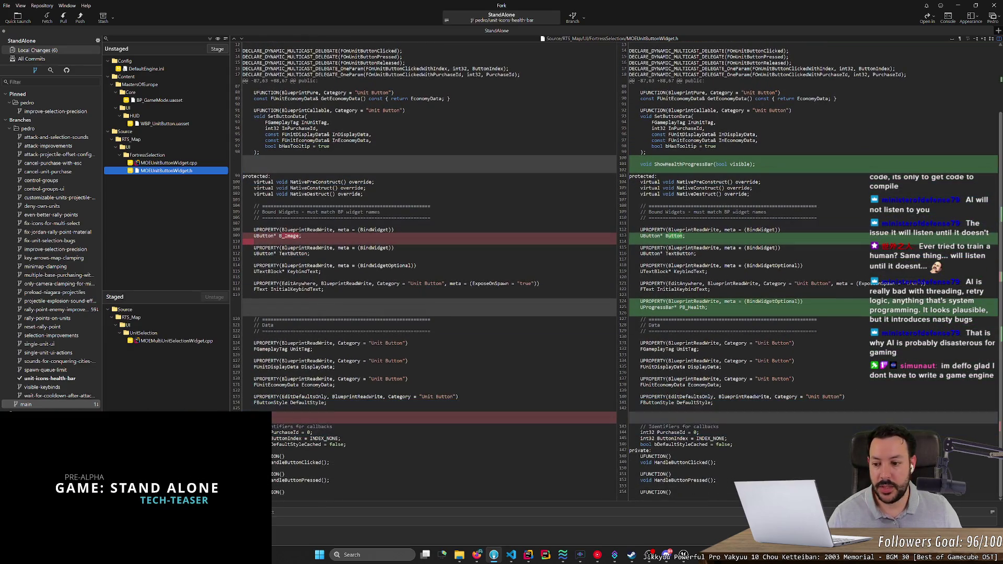
left_click(165, 164)
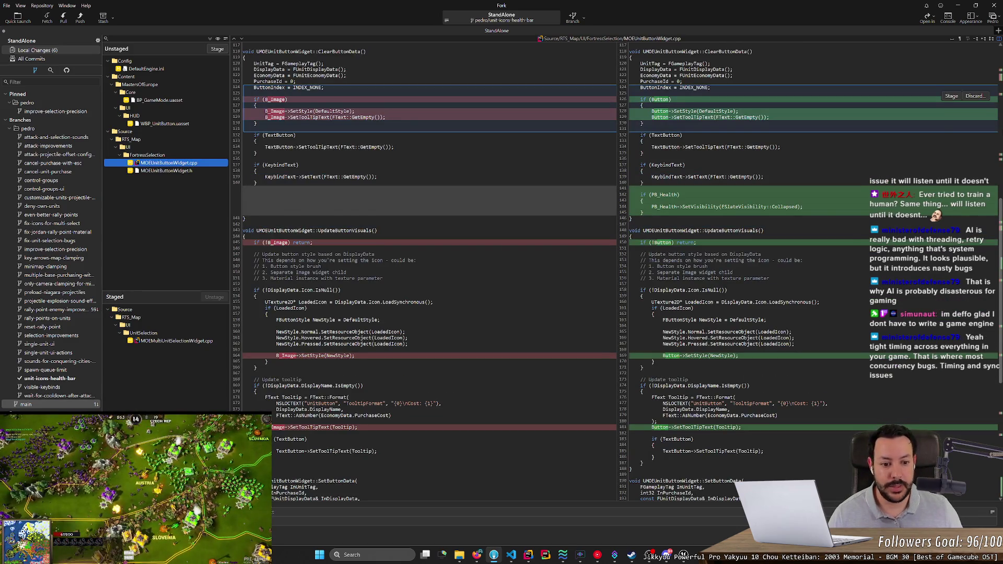
scroll(1000, 150, "up", 15)
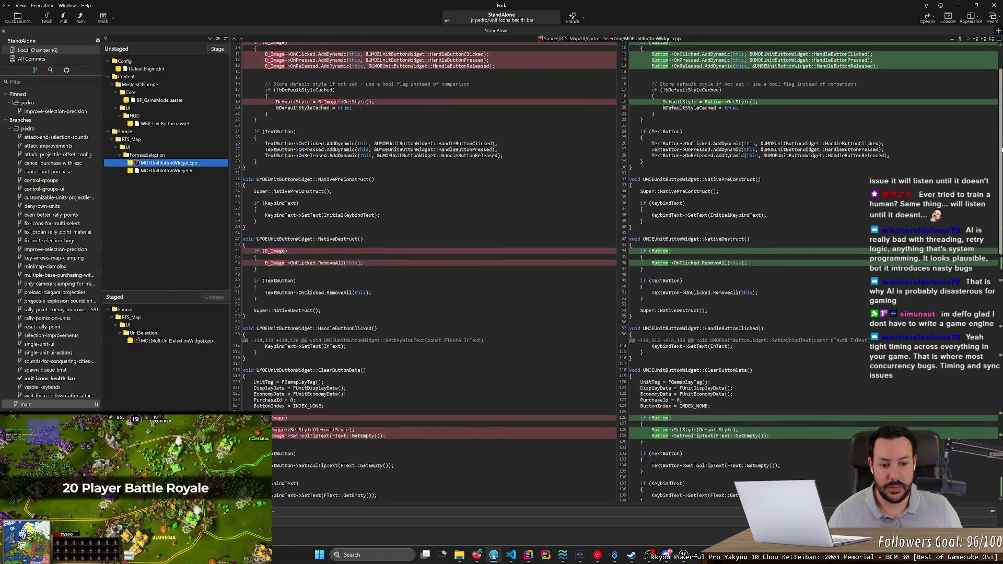
left_click(959, 38)
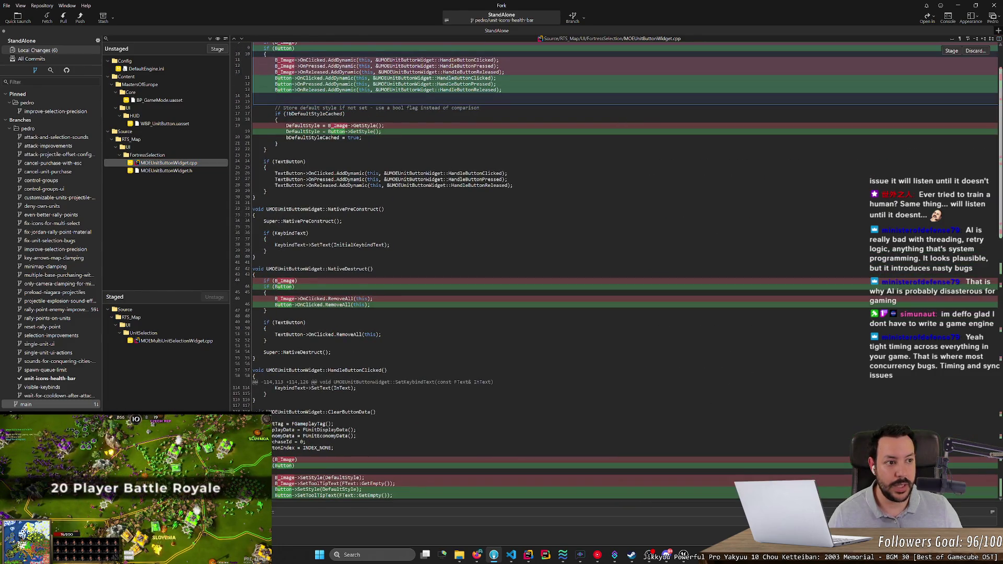
left_click_drag(1000, 76, 989, 223)
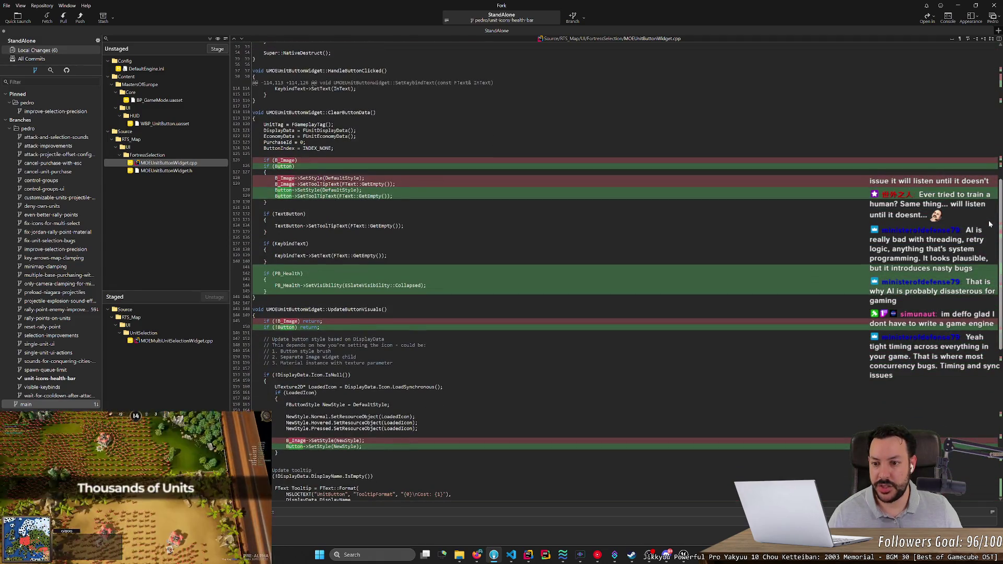
left_click_drag(989, 224, 998, 374)
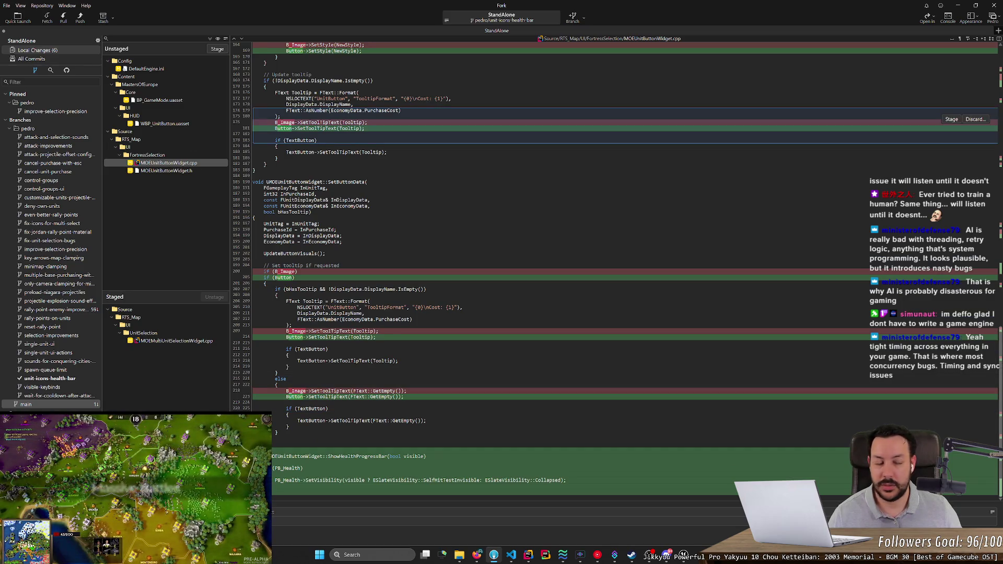
left_click(958, 6)
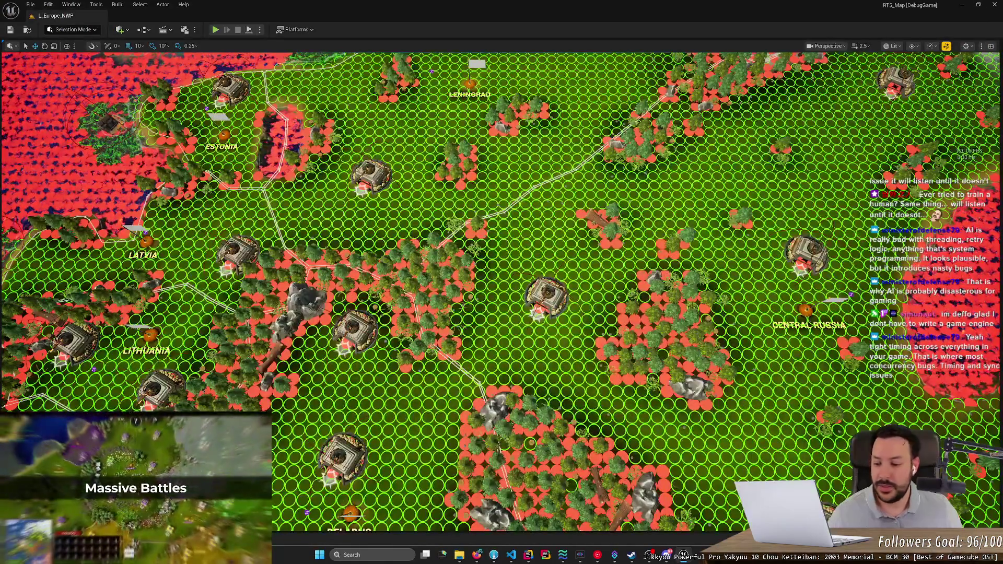
Step: Enlarge the Content Drawer, search 'i_s_hu' and open the UI_S_HUD widget blueprint
key("ctrl+space")
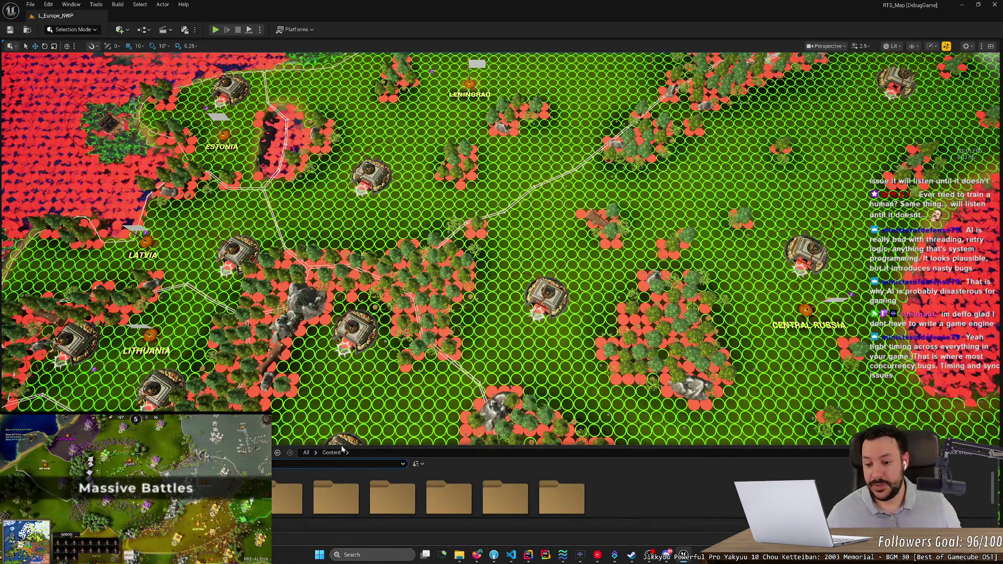
left_click_drag(350, 448, 366, 320)
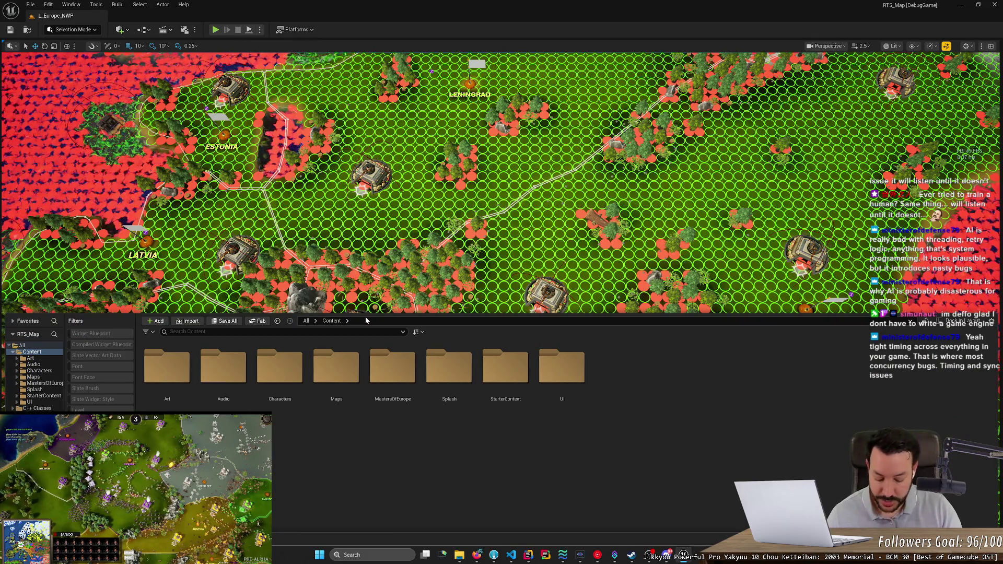
left_click(369, 332)
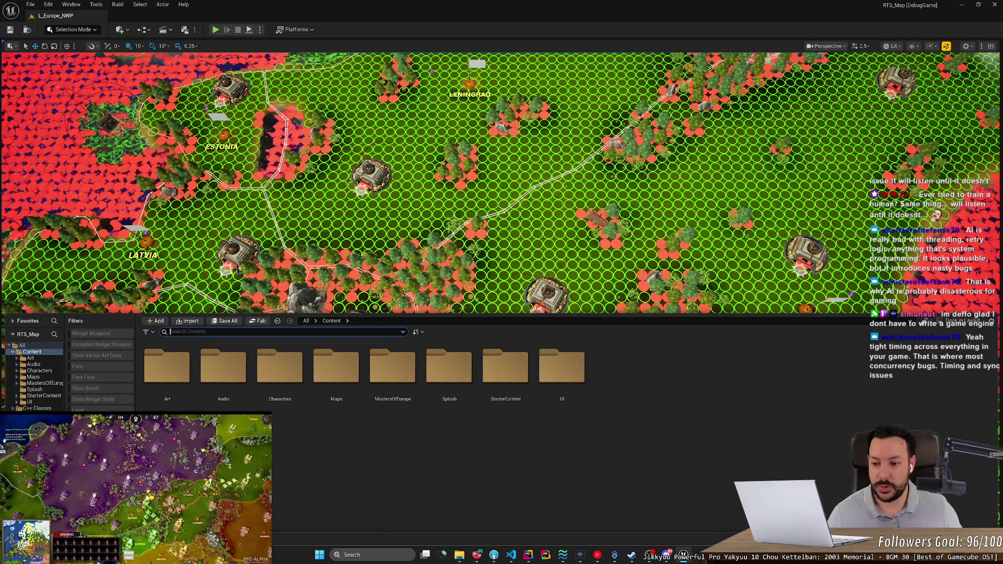
type("Wi_s_")
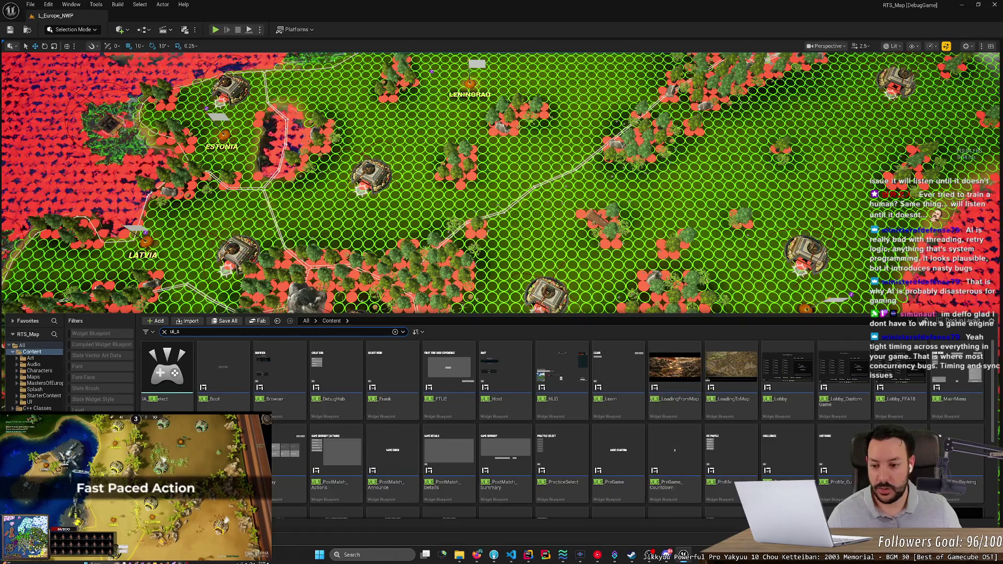
type("hu")
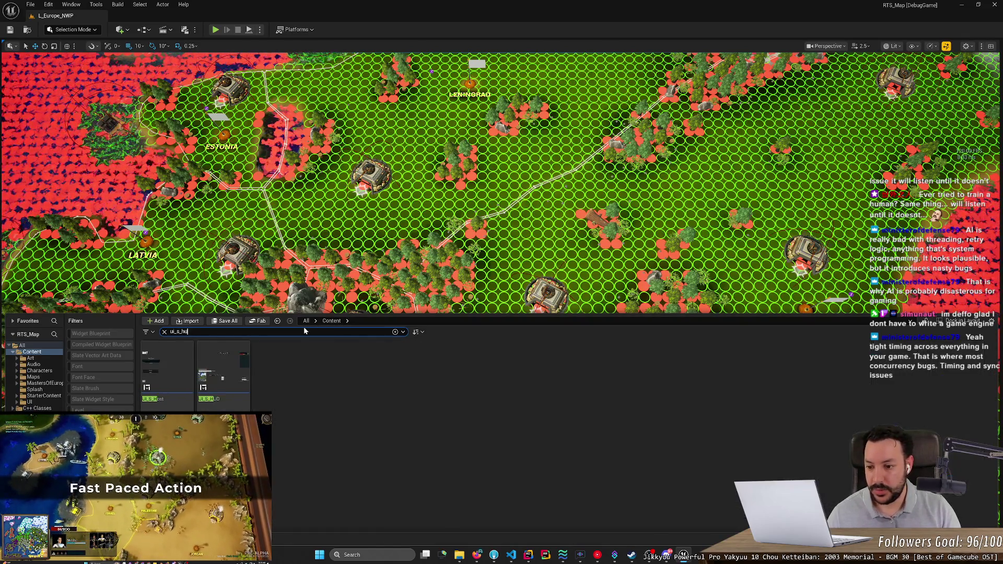
key("Return")
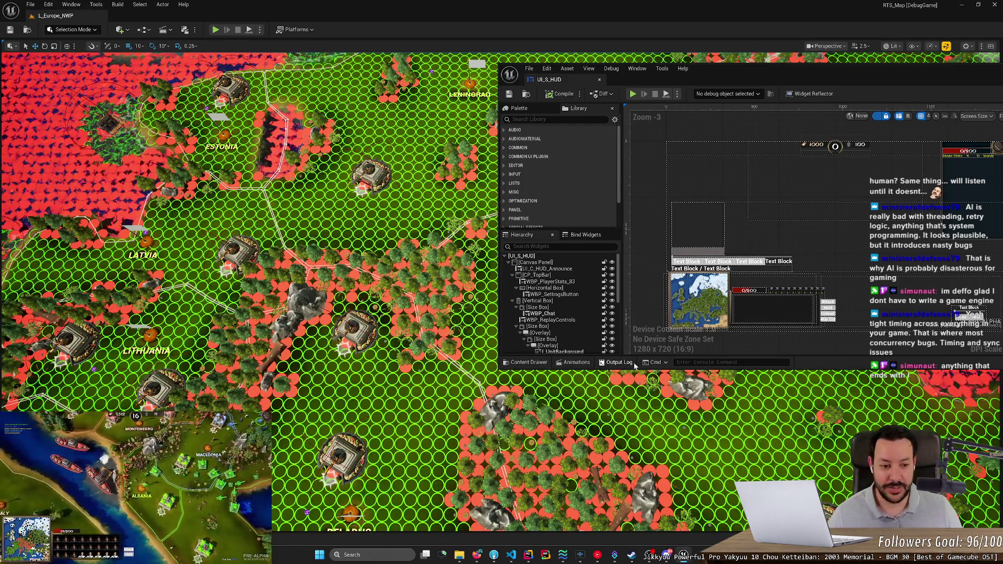
Step: From SingleUnitSelection open UI_C_HUD_UnitDetails, then open WBP_UnitButton via its B_UnitIcon
scroll(575, 314, "down", 3)
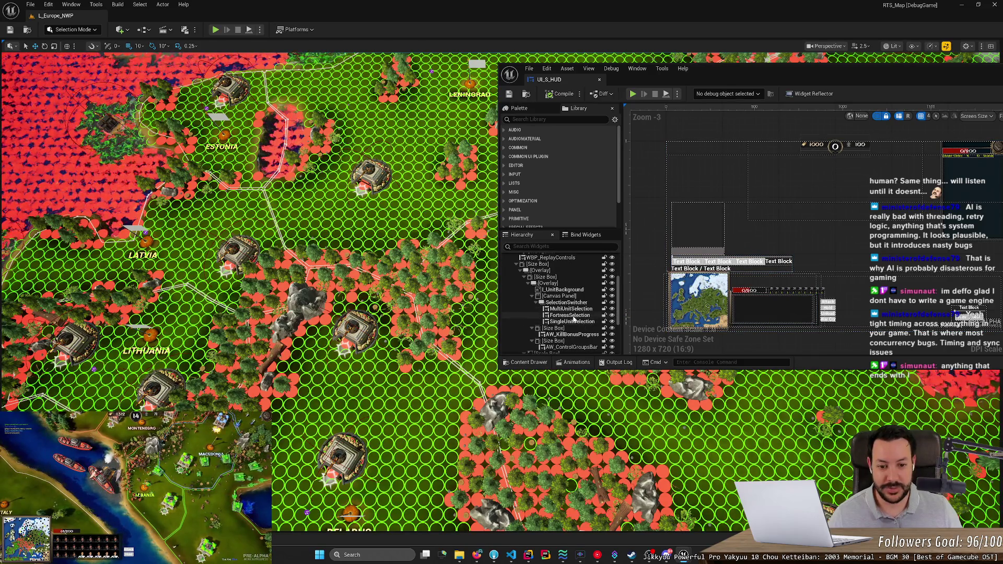
left_click(574, 316)
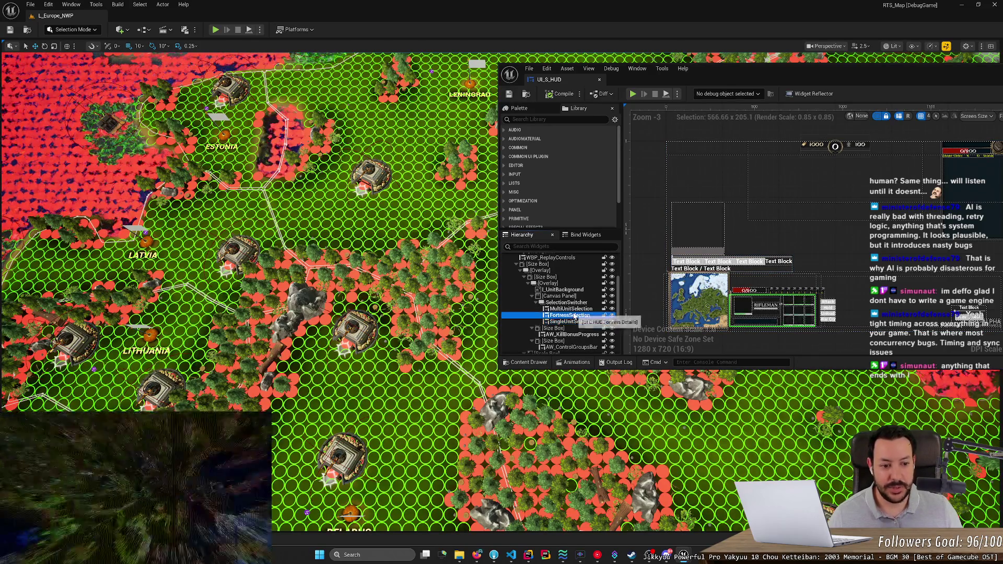
left_click_drag(745, 81, 528, 53)
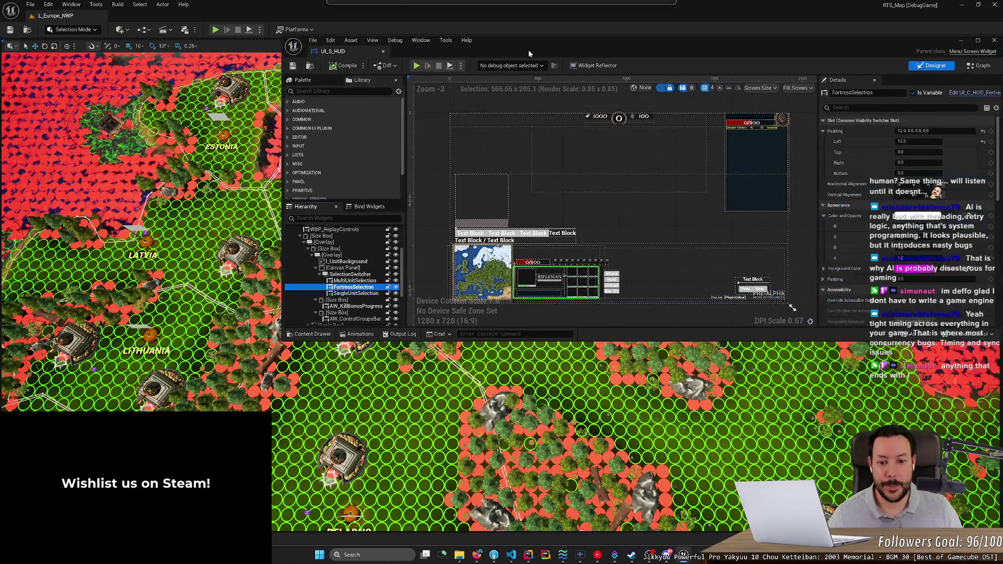
left_click(354, 292)
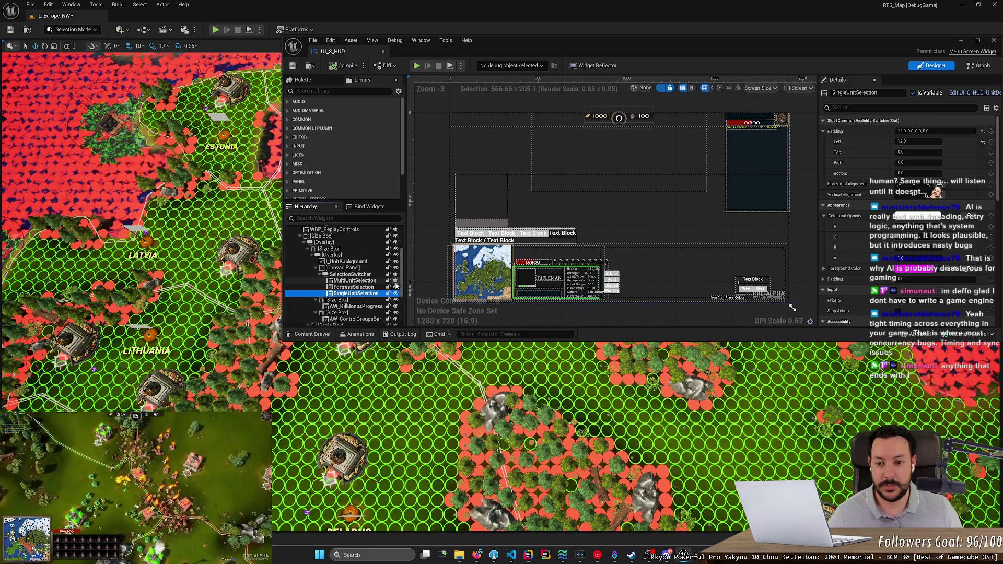
left_click(969, 94)
left_click(497, 188)
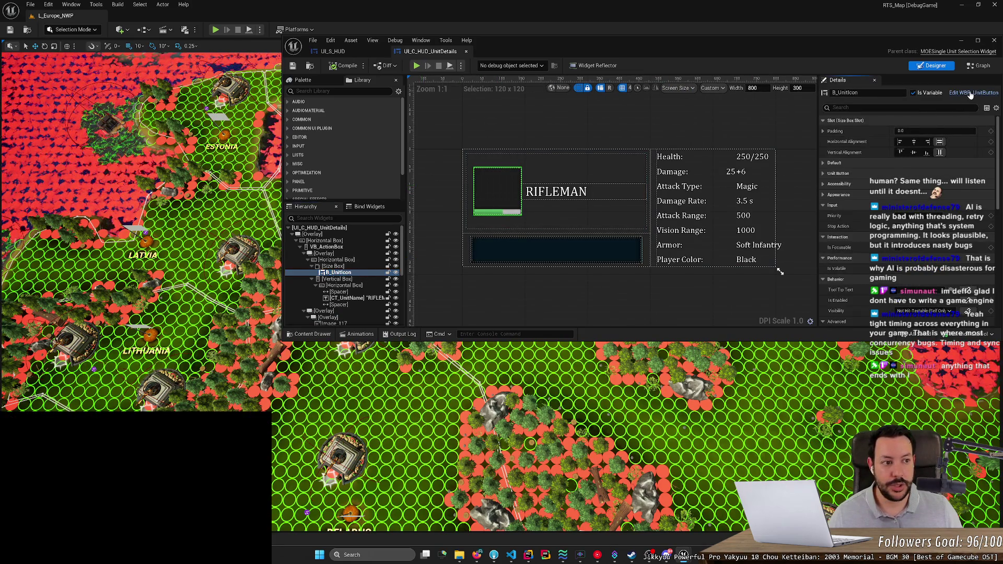
left_click(968, 94)
left_click(354, 253)
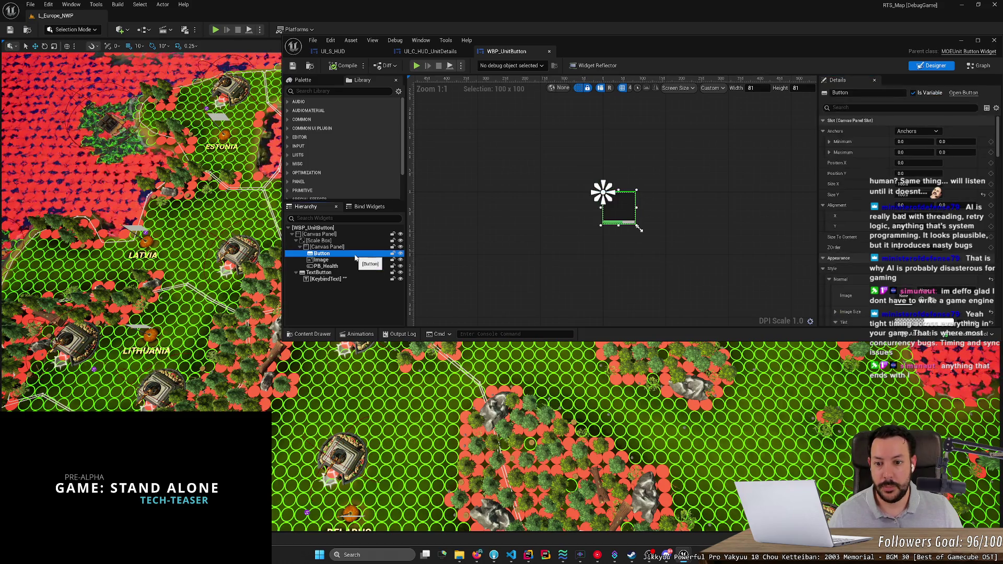
Step: Delete the Image element from WBP_UnitButton and select its Button
left_click(365, 260)
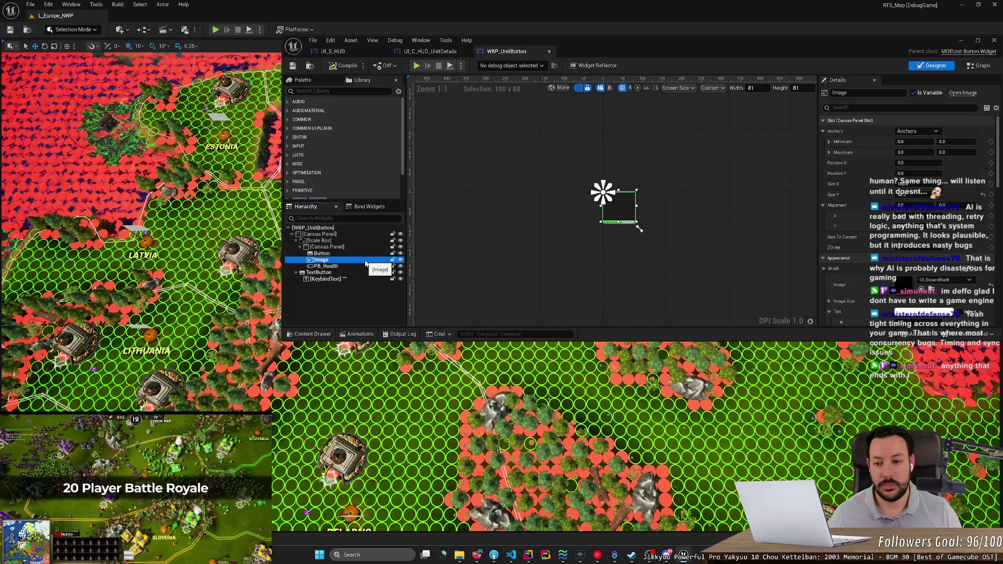
key("Delete")
left_click(360, 254)
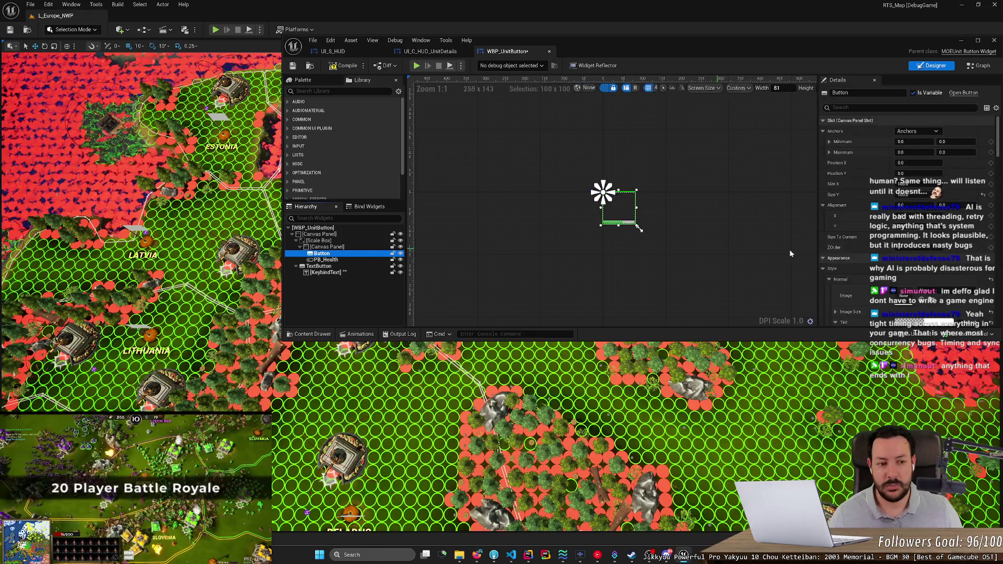
left_click_drag(1000, 147, 997, 163)
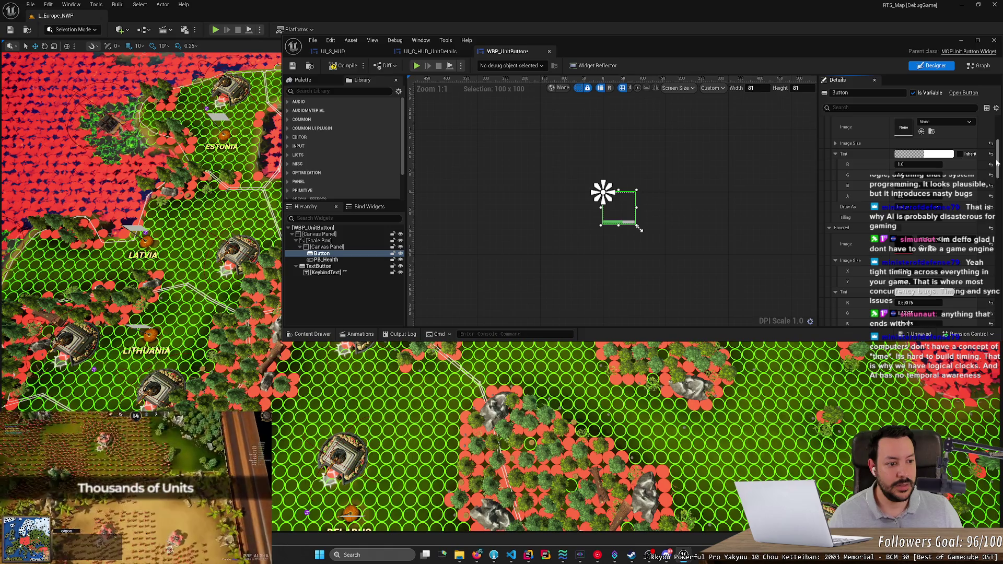
mouse_move(998, 163)
left_mouse_down()
mouse_move(984, 320)
mouse_move(998, 149)
left_mouse_up()
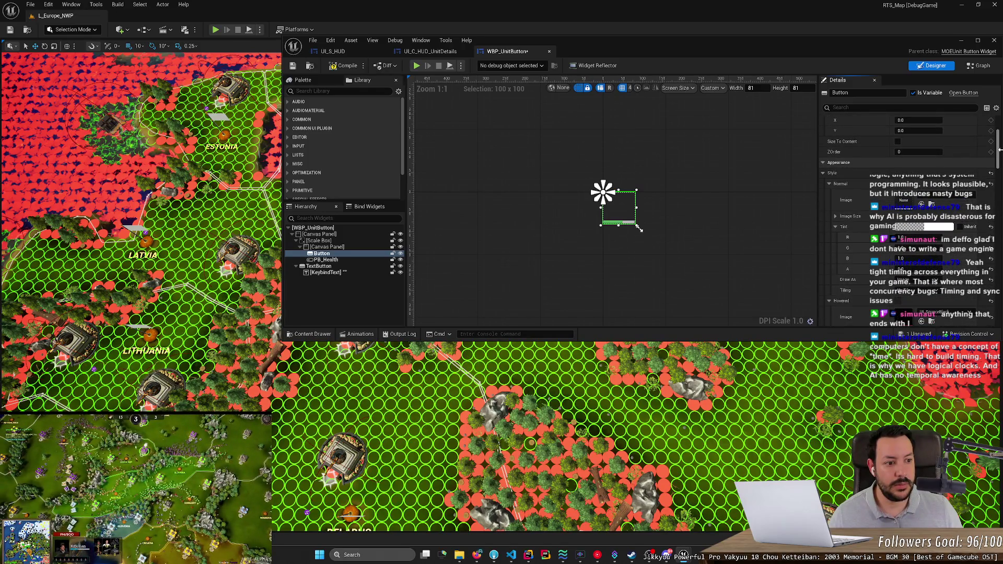
Step: Inspect the Button's Normal Tint and Image style options, leaving the tint unchanged
left_click(924, 226)
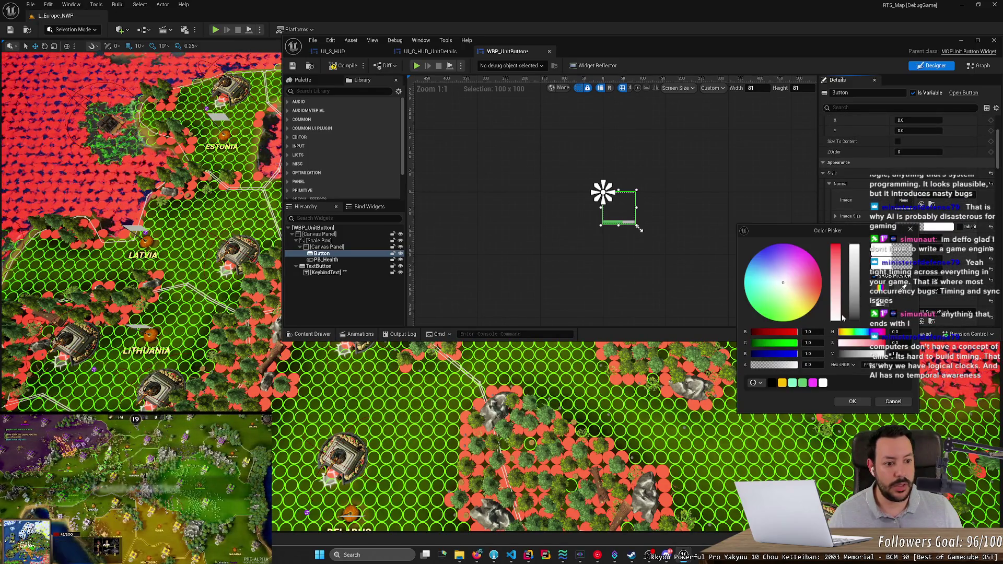
left_click_drag(768, 366, 820, 365)
key("ctrl+z")
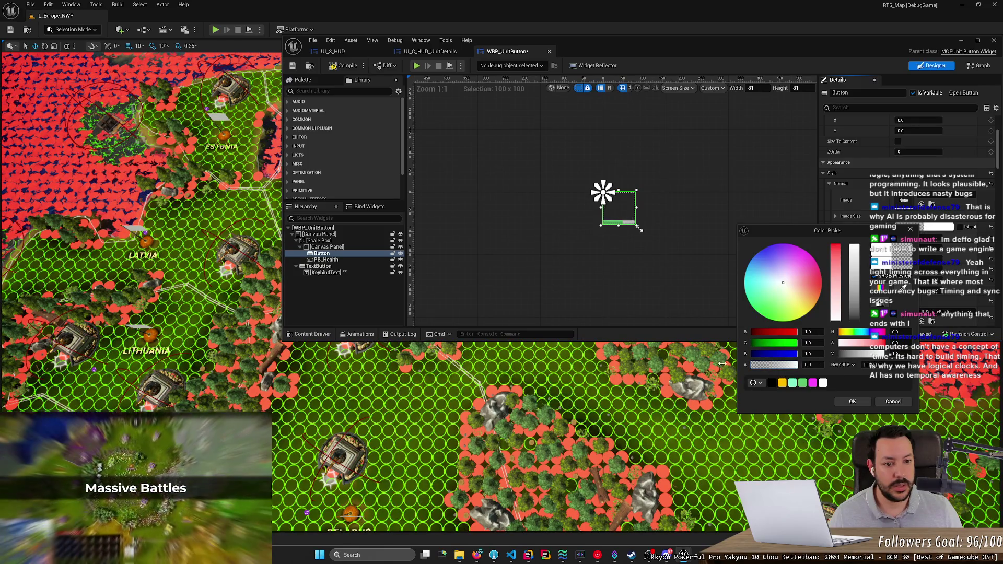
left_click(892, 401)
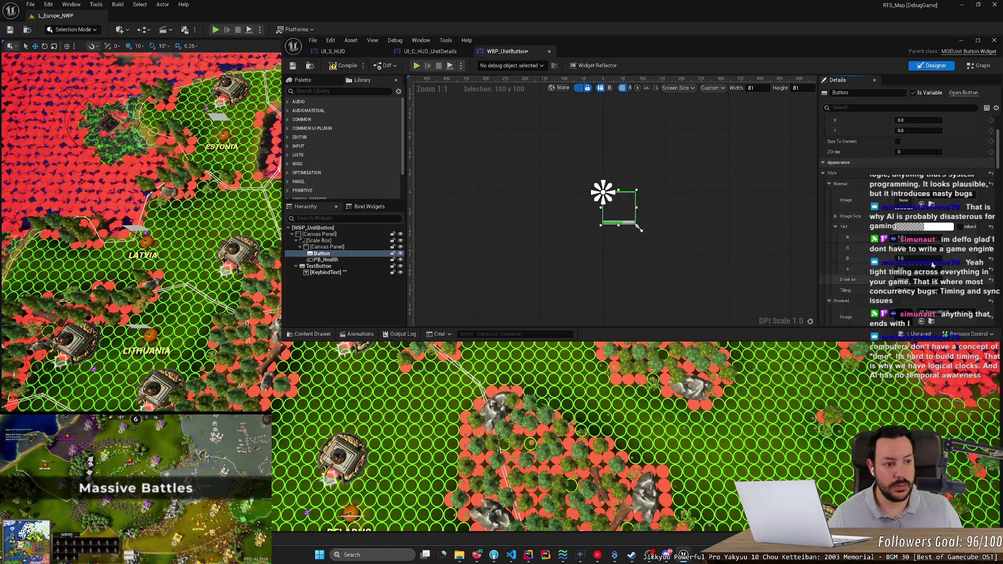
left_click(919, 201)
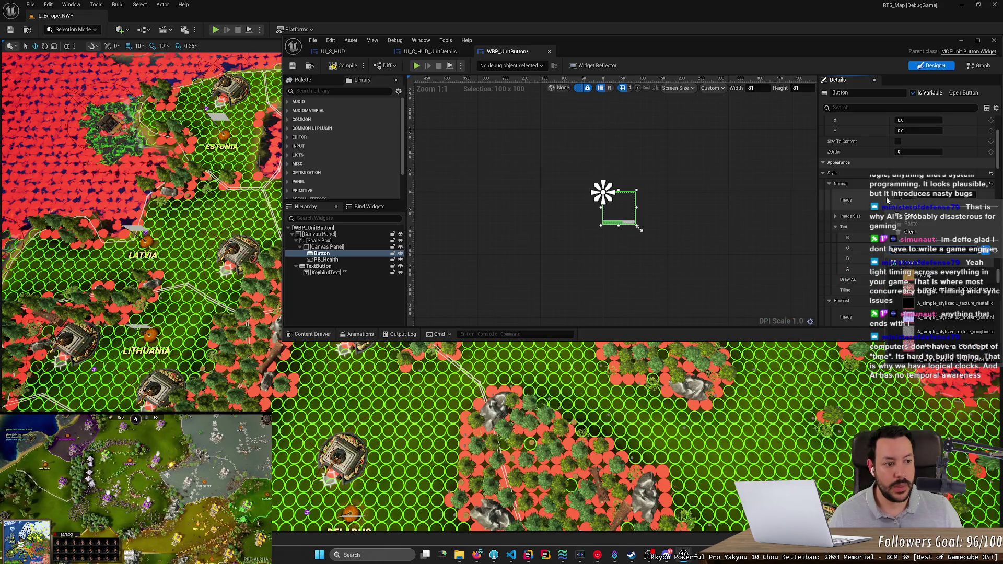
left_click(623, 217)
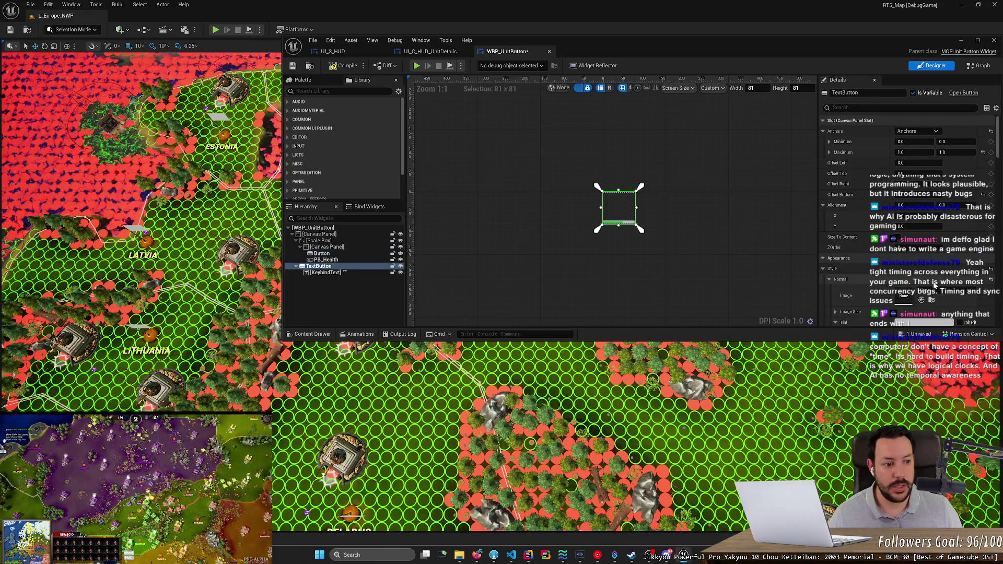
Step: Select TextButton and set its normal-state image to UI_Button
left_click(620, 230)
left_click(620, 222)
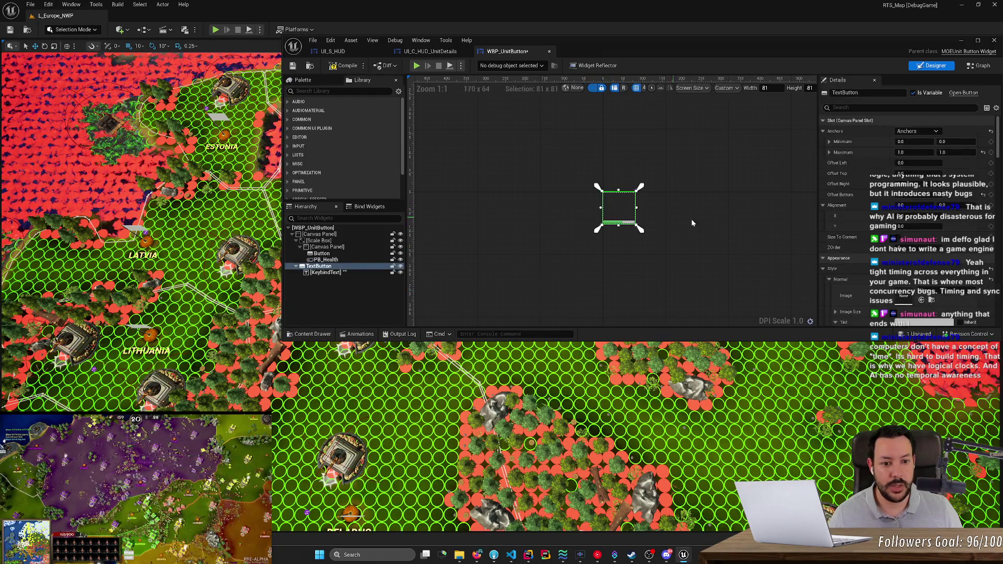
scroll(957, 250, "down", 5)
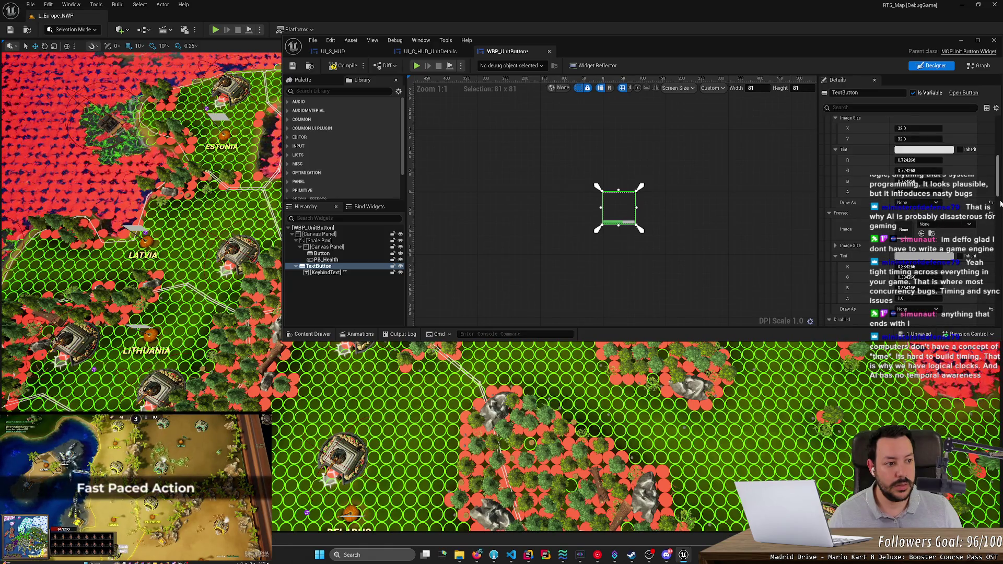
scroll(982, 271, "down", 5)
left_click_drag(996, 260, 998, 141)
scroll(949, 209, "down", 5)
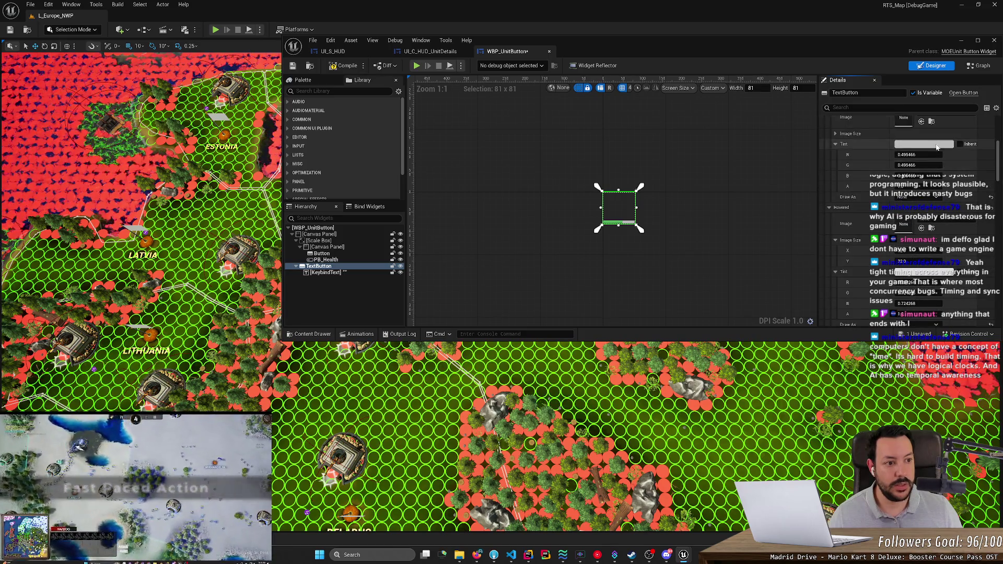
scroll(949, 210, "up", 2)
left_click(944, 162)
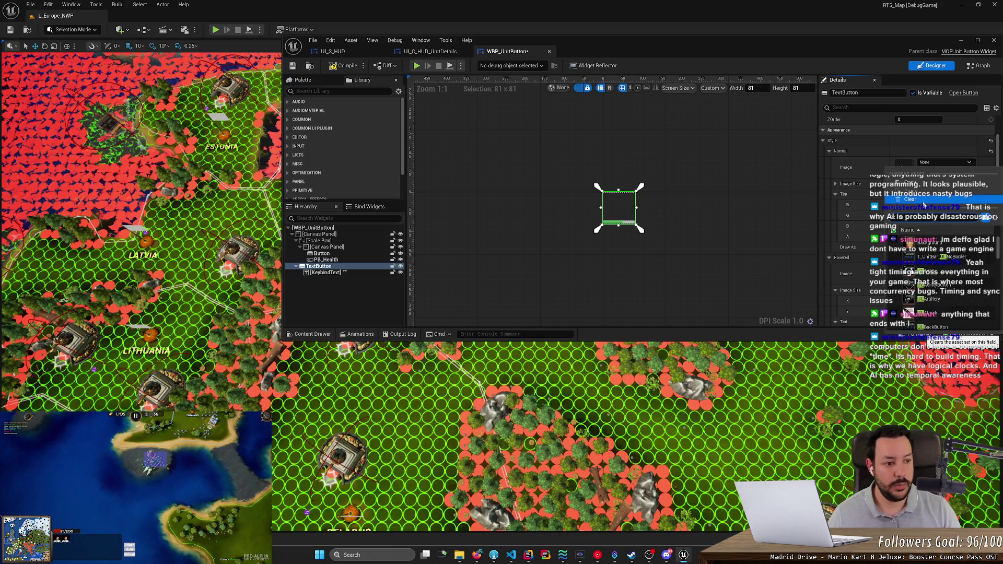
scroll(976, 275, "down", 2)
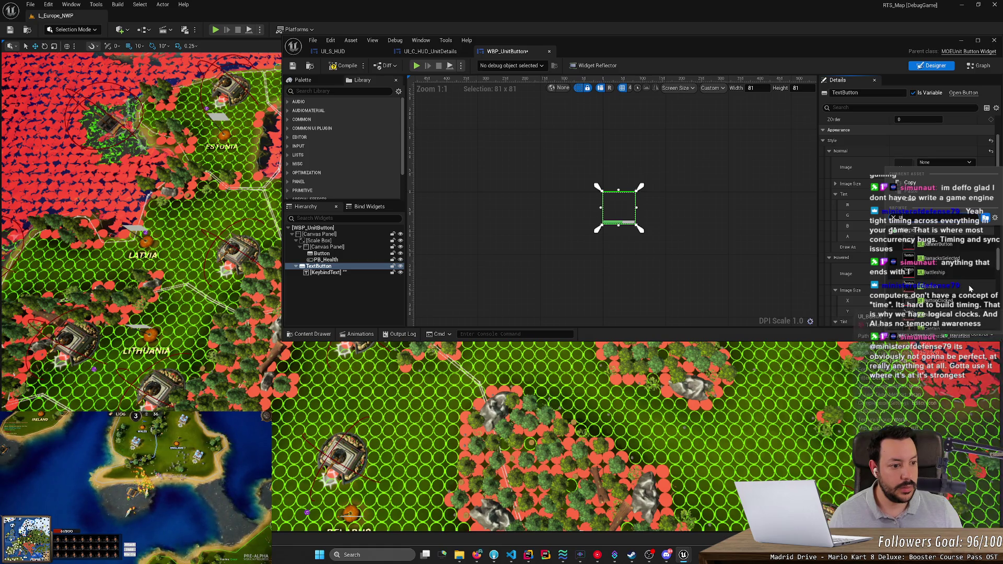
left_click(940, 286)
Step: Change the normal image to UI_SquareBlack, then compile and save WBP_UnitButton
scroll(959, 209, "down", 3)
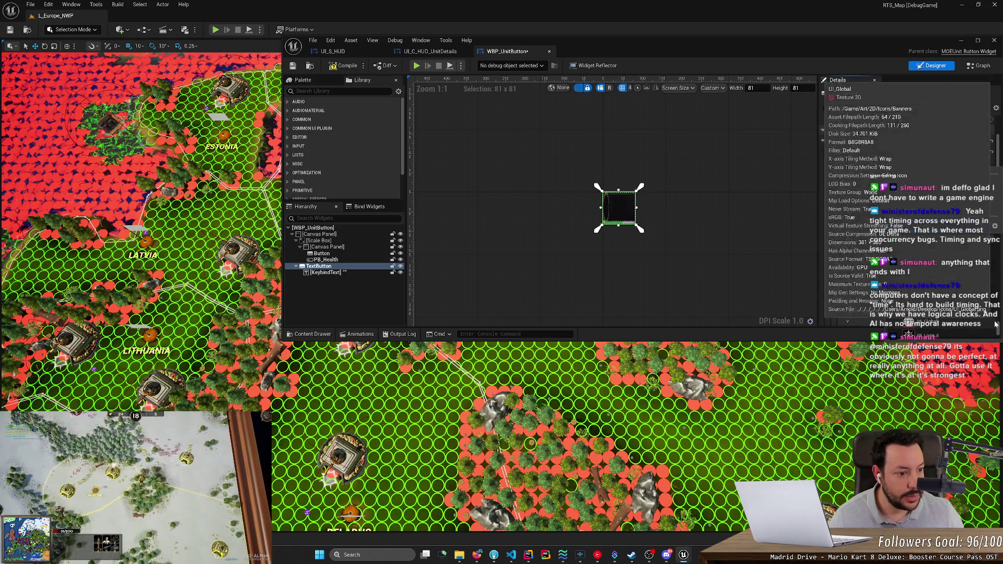
left_click_drag(998, 329, 998, 337)
scroll(999, 337, "up", 2)
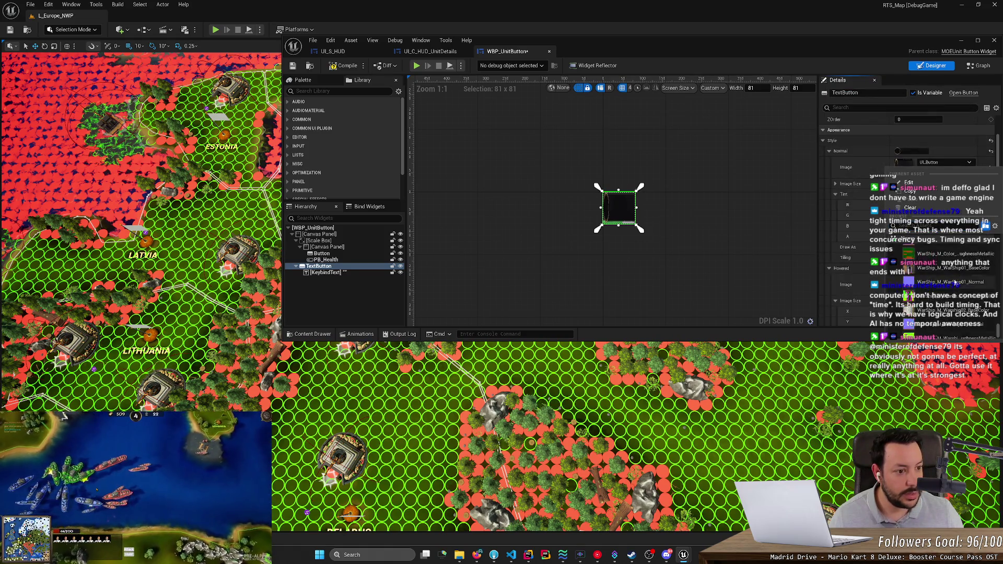
scroll(999, 337, "up", 3)
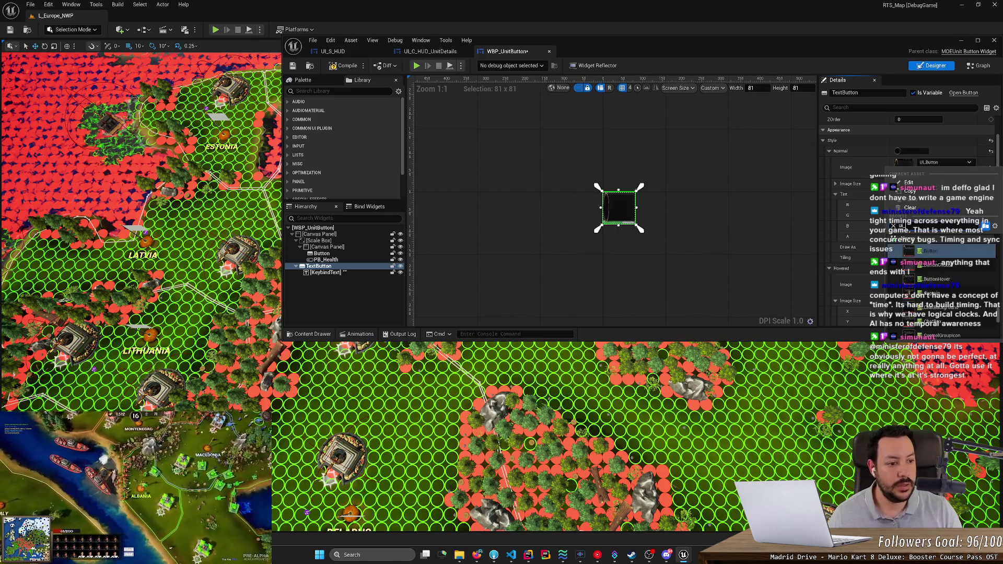
mouse_move(1000, 272)
left_mouse_down()
mouse_move(998, 303)
mouse_move(978, 308)
left_mouse_up()
left_click(978, 308)
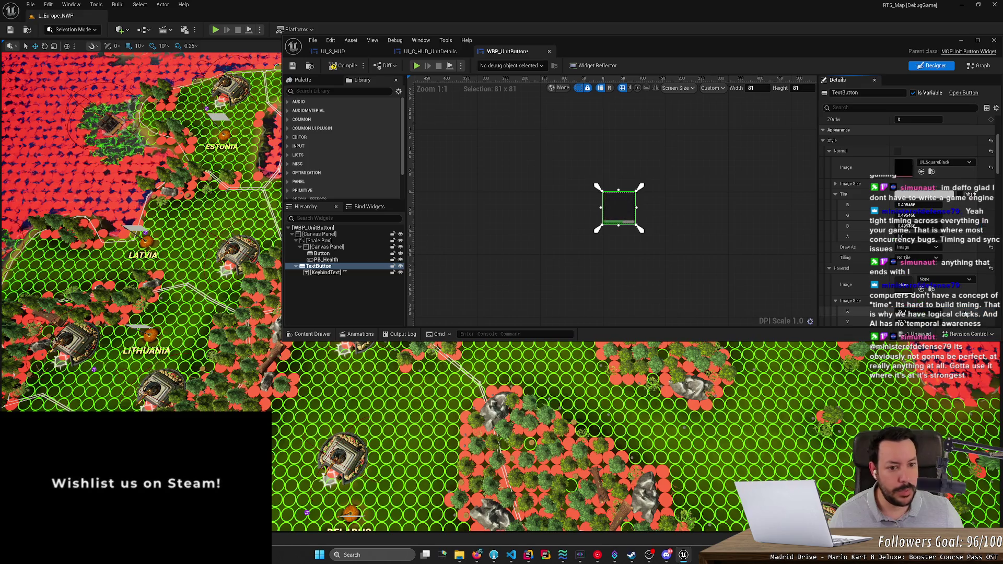
left_click(353, 63)
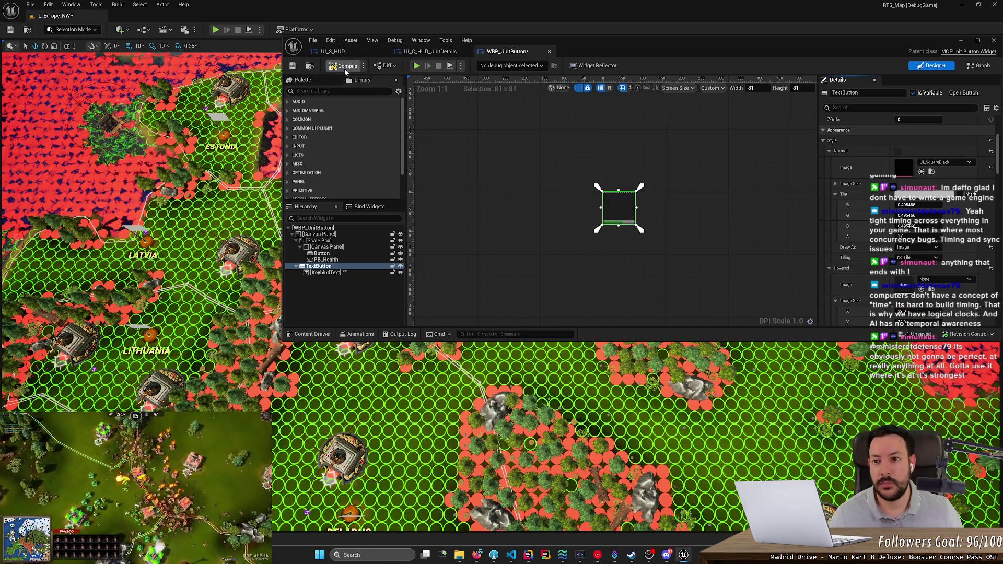
left_click(291, 67)
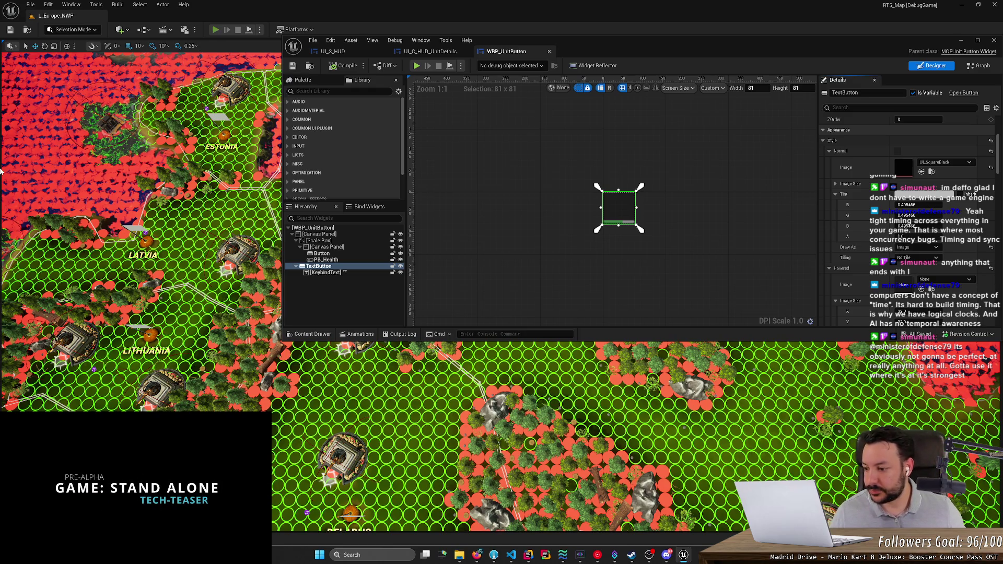
Step: Playtest, move and box-select the blue units to check their HUD panel, then stop
key("alt+p")
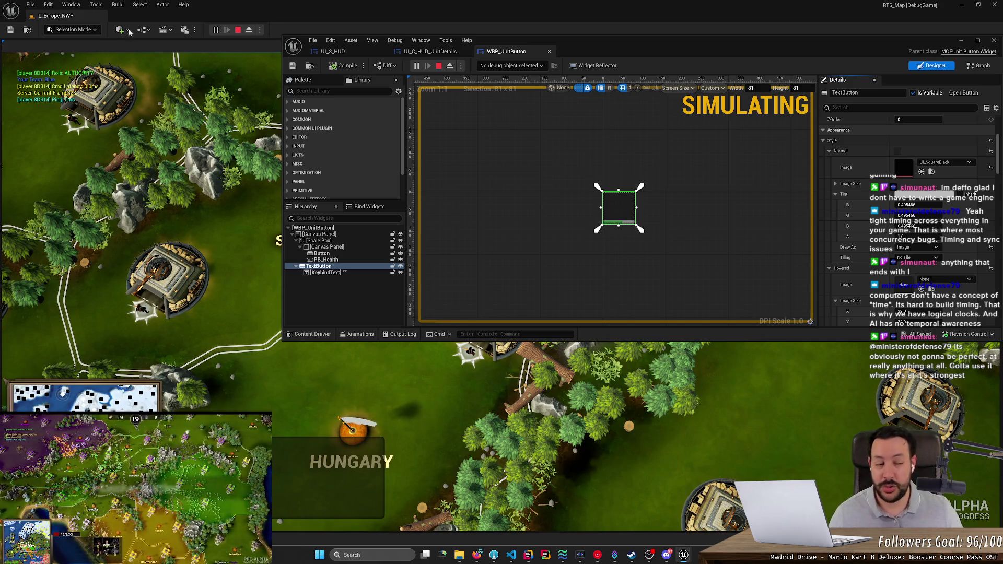
left_click(960, 40)
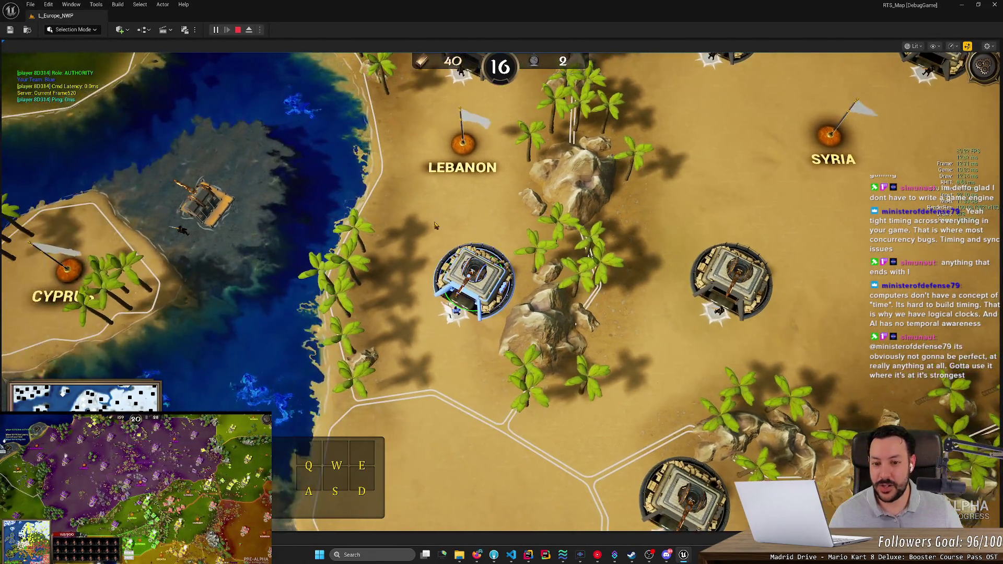
right_click(434, 220)
left_click_drag(412, 194, 460, 230)
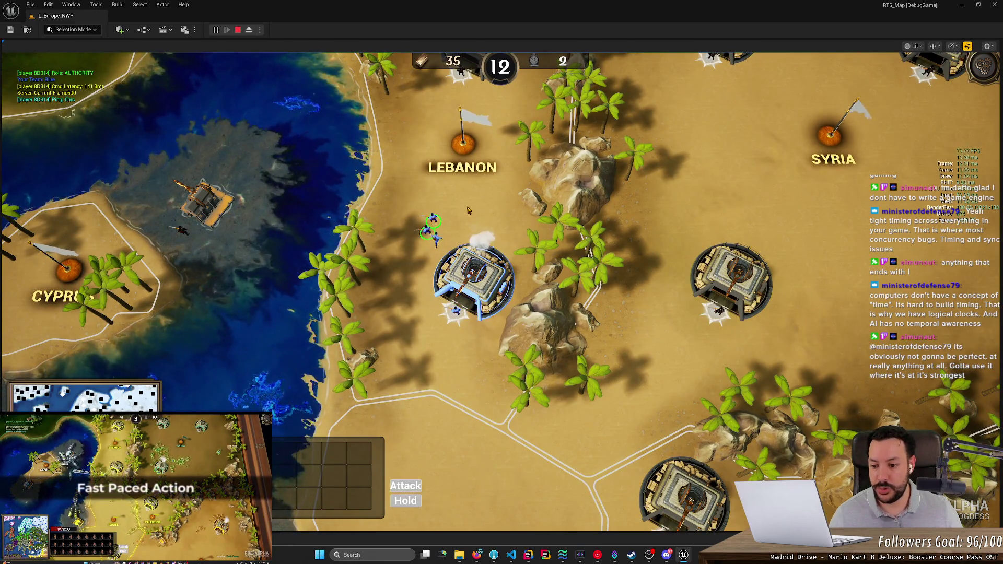
left_click(433, 222)
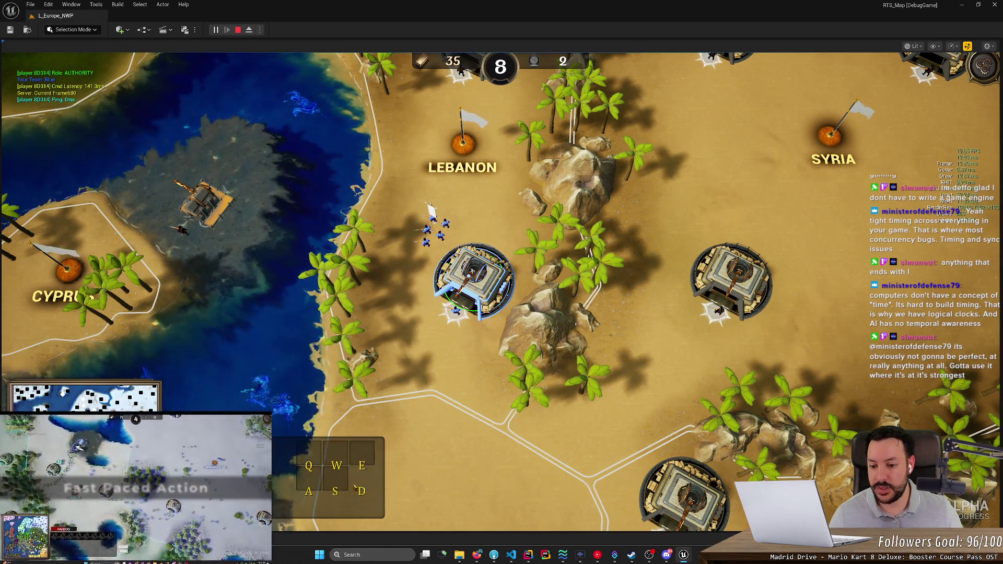
left_click(239, 33)
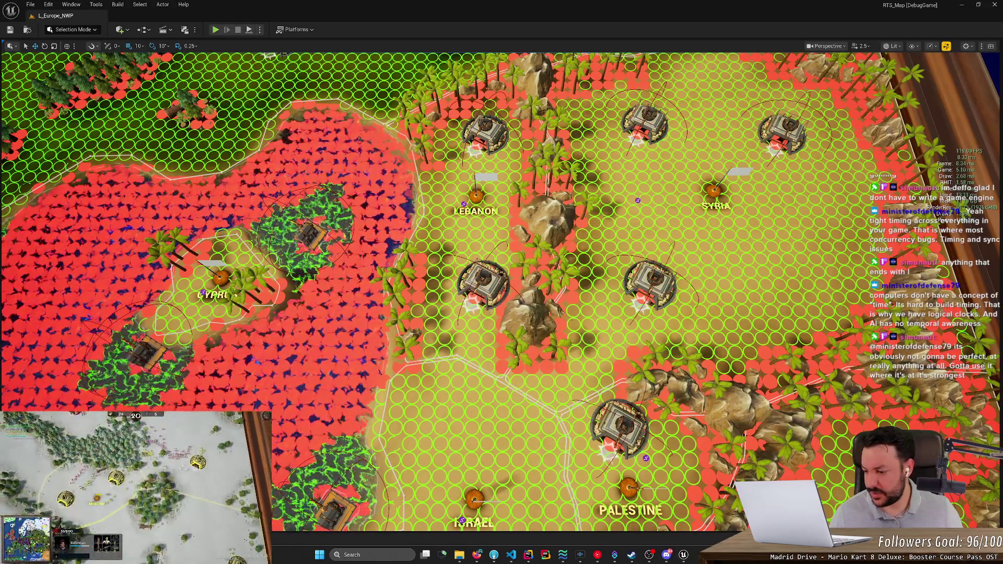
Step: Switch back to the UI_S_HUD widget blueprint editor with Alt+Tab
mouse_move(485, 560)
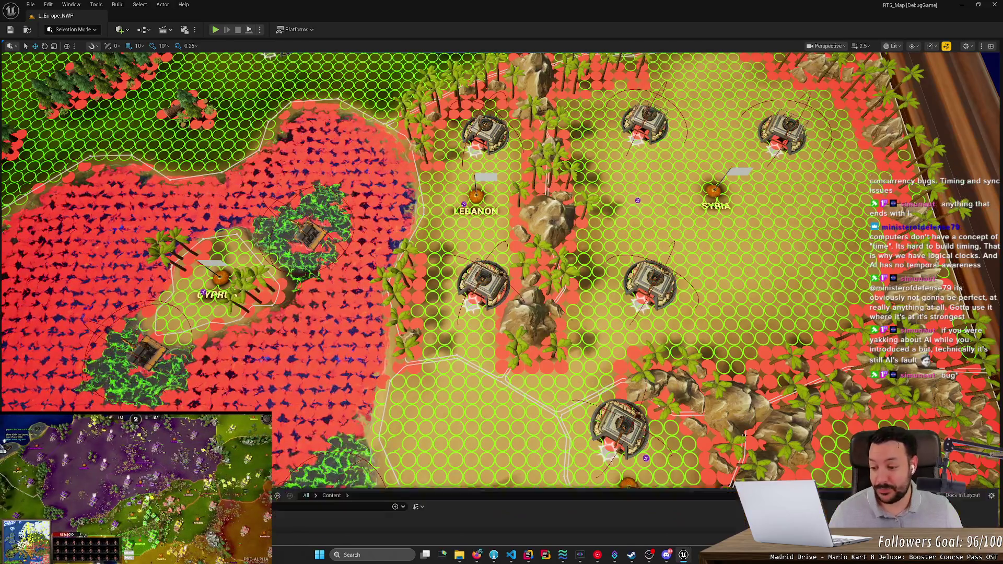
key("alt+Tab")
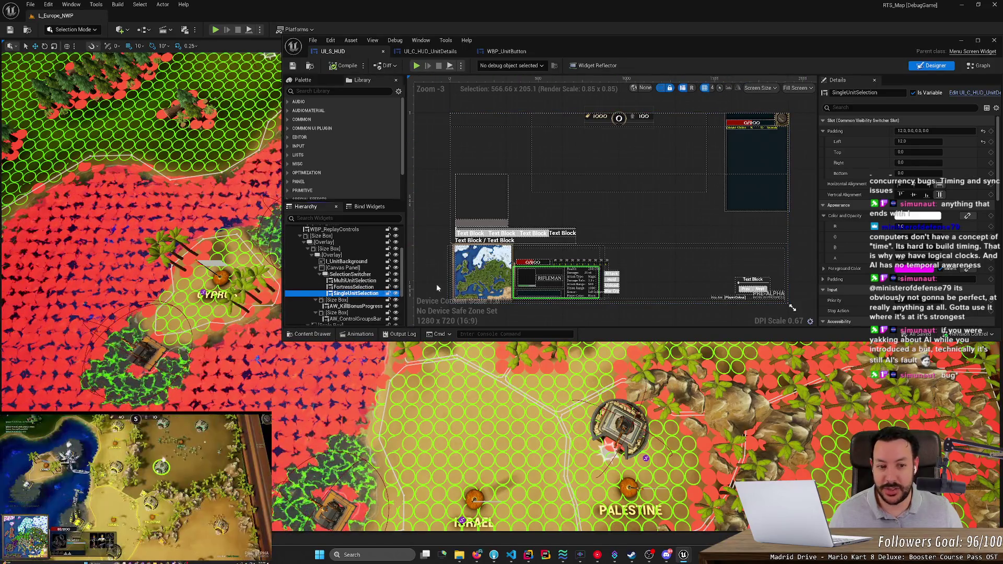
Step: Review UI_C_HUD_UnitDetails, then set WBP_UnitButton's Button Normal Tint to white
left_click(964, 93)
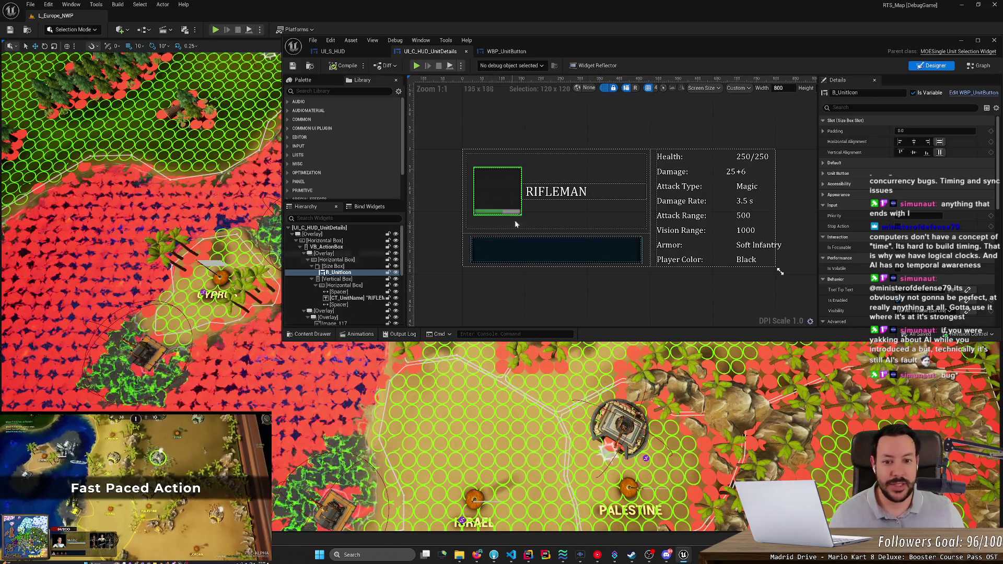
scroll(356, 298, "down", 3)
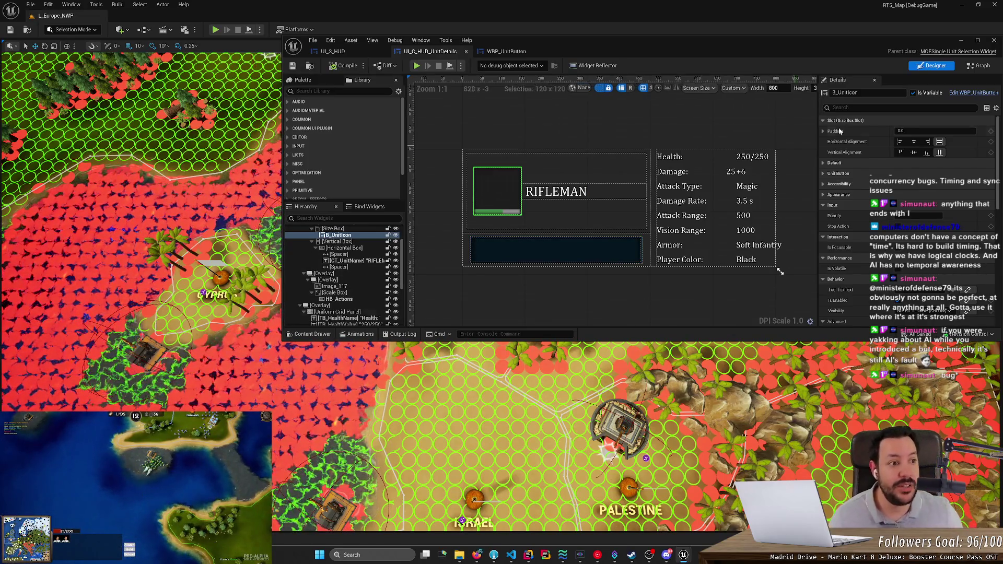
left_click(506, 51)
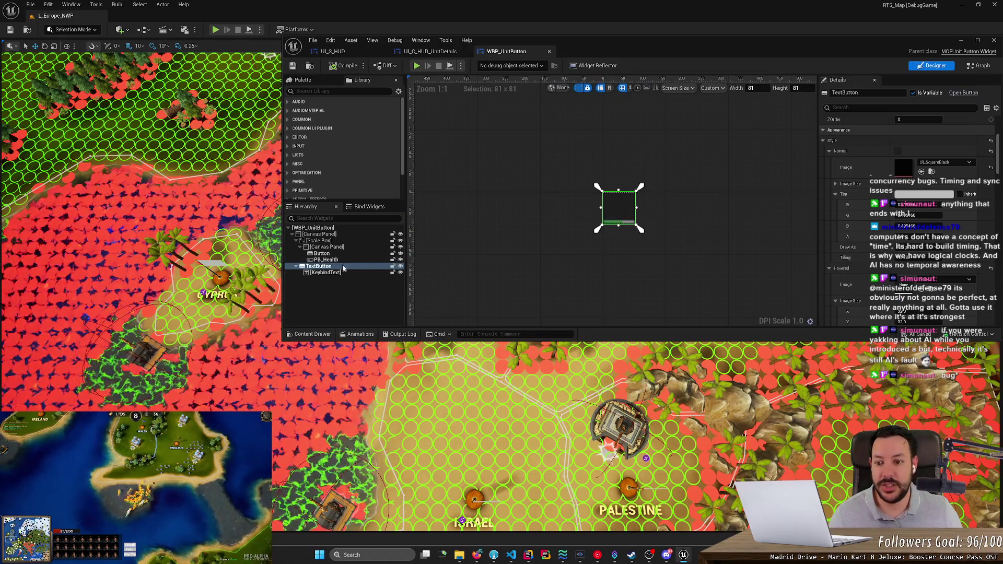
left_click(321, 254)
scroll(626, 247, "up", 3)
mouse_move(626, 246)
left_mouse_down()
mouse_move(560, 291)
mouse_move(605, 261)
left_mouse_up()
left_click_drag(924, 236, 963, 236)
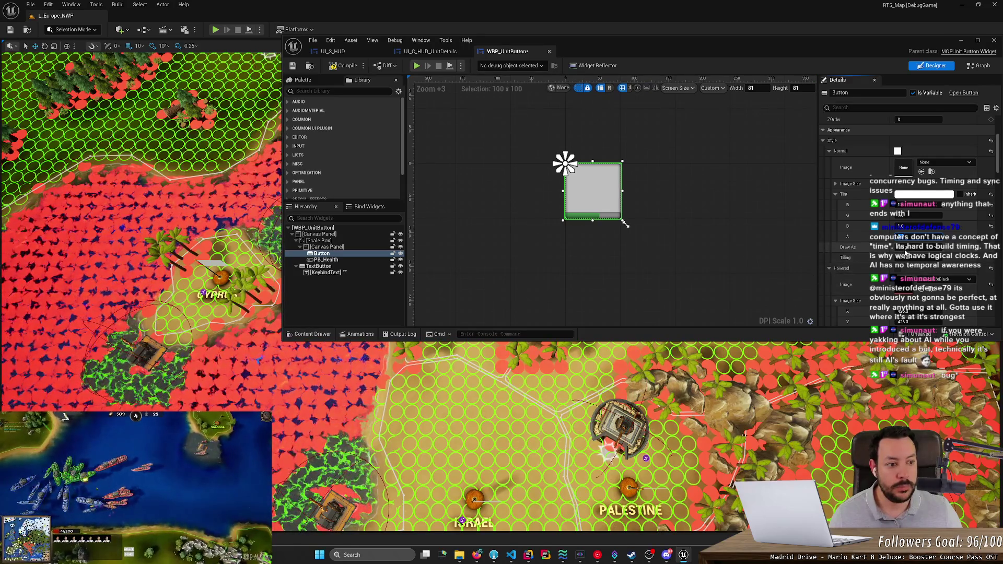
Step: Set the Button's Normal Draw As mode to Image
left_click(919, 246)
left_click(918, 255)
left_click(919, 247)
left_click(917, 279)
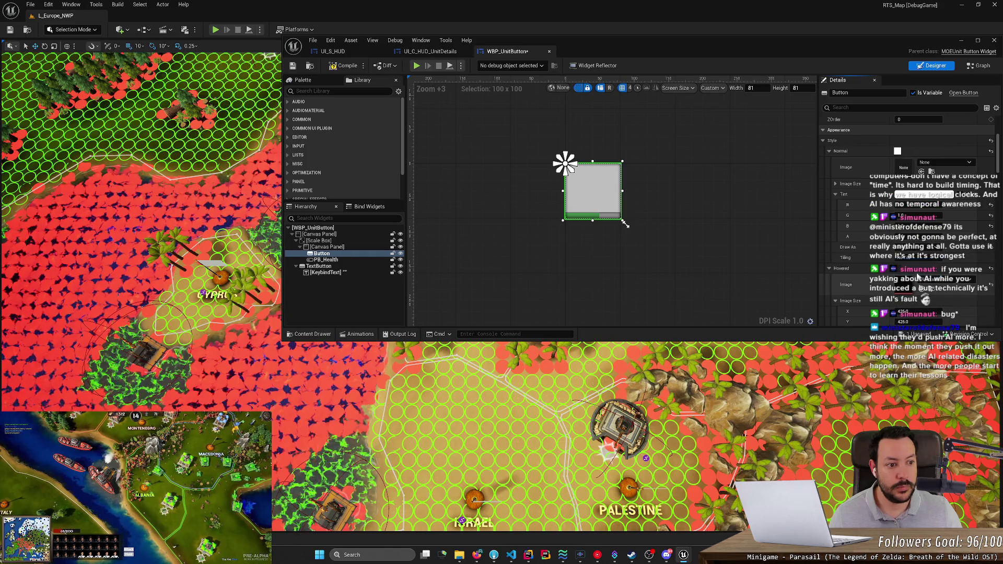
Step: Choose UI_SquareBlack as the normal image, compile WBP_UnitButton and start a playtest
left_click(946, 163)
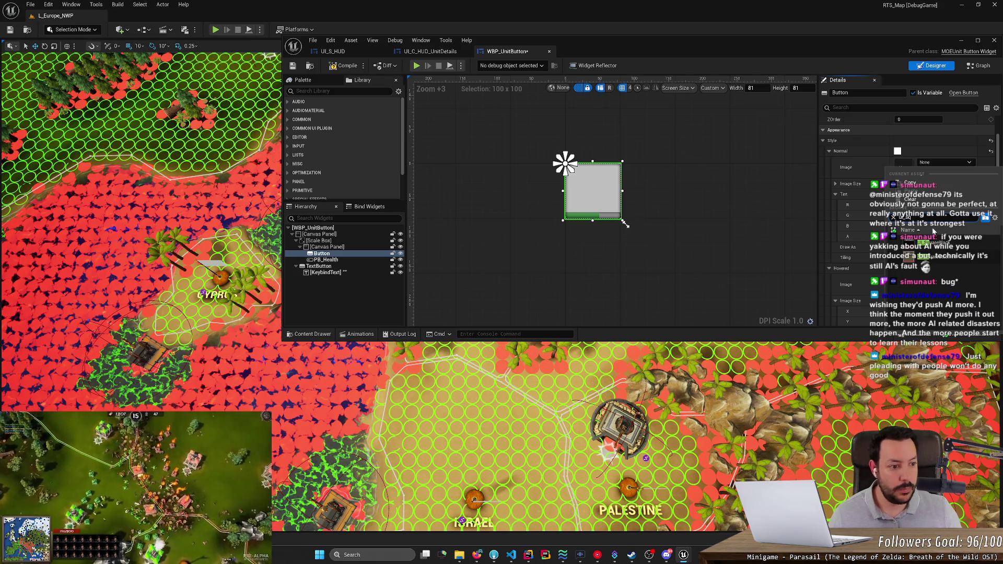
key("Return")
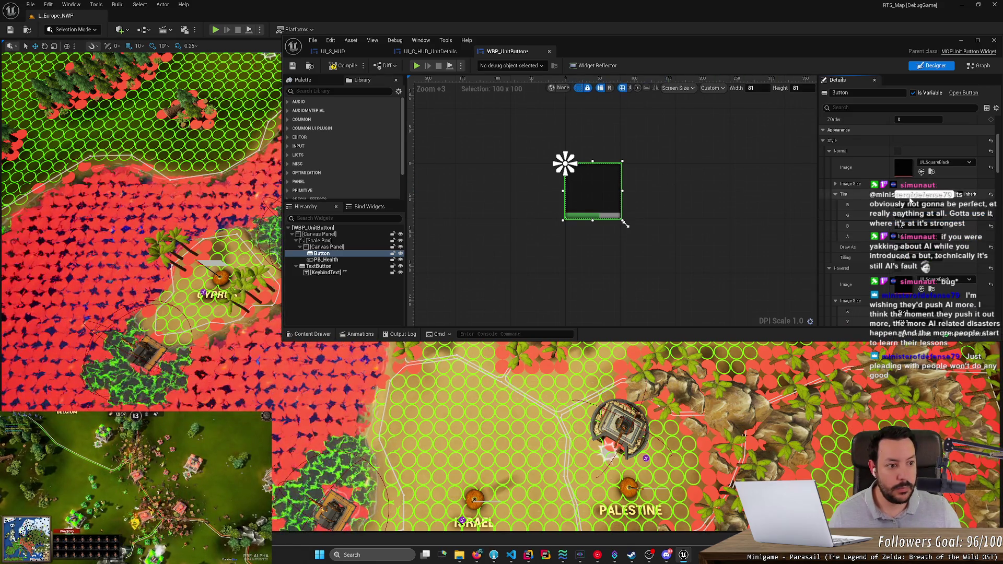
left_click(919, 194)
left_click(884, 374)
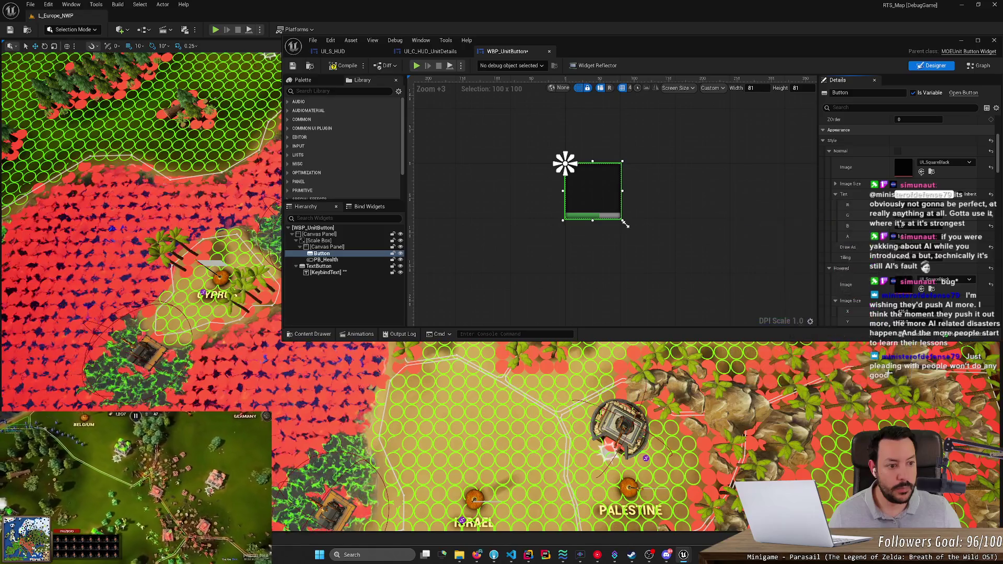
left_click(347, 67)
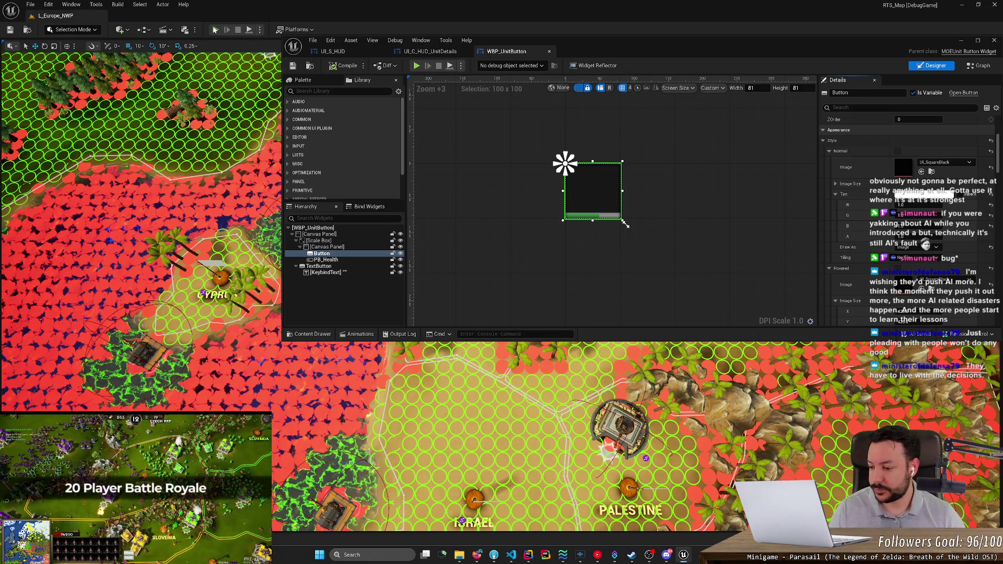
left_click(215, 30)
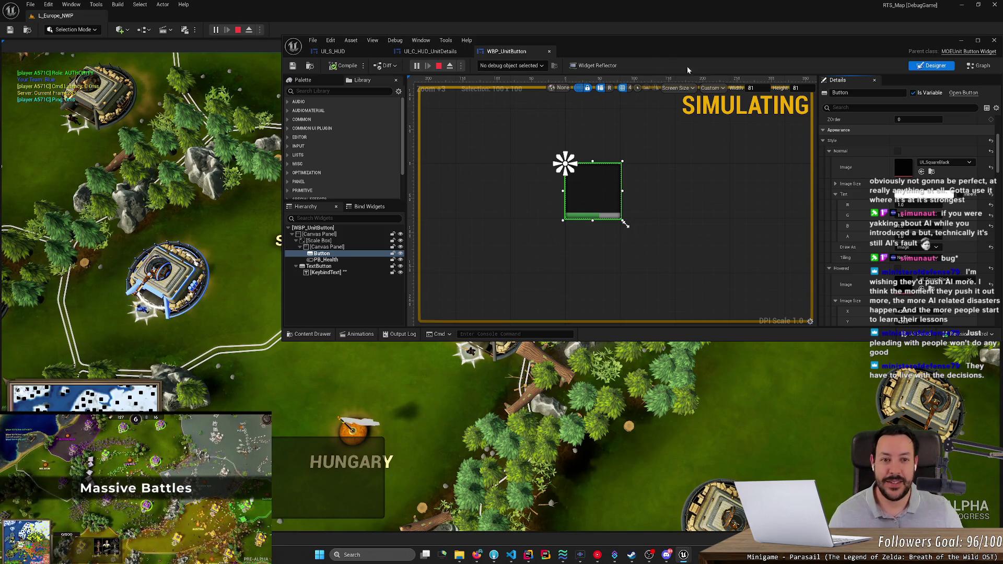
Step: Inspect the base, flag-bearers, barracks and blue soldiers in-game, then stop Play In Editor
left_click(960, 41)
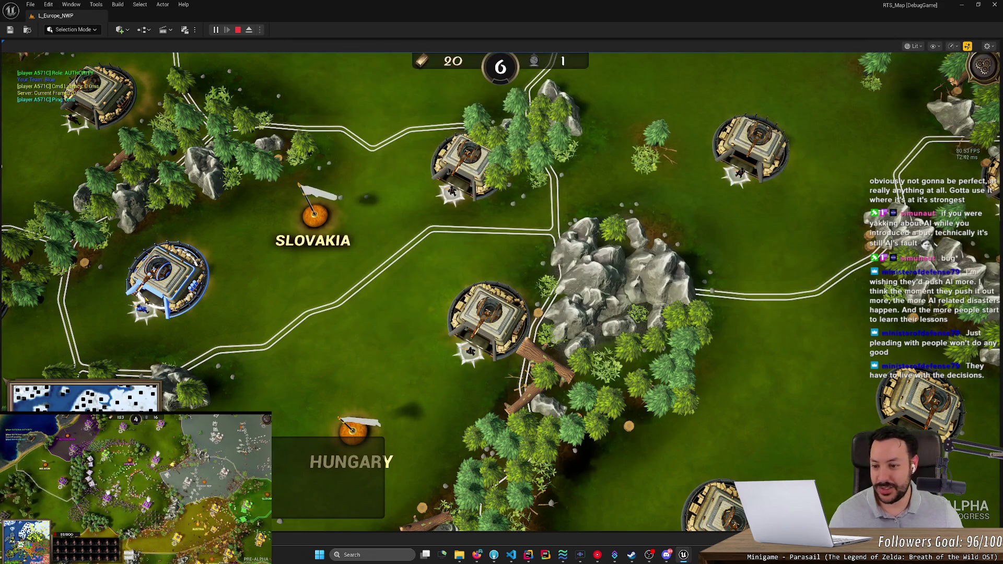
left_click(167, 279)
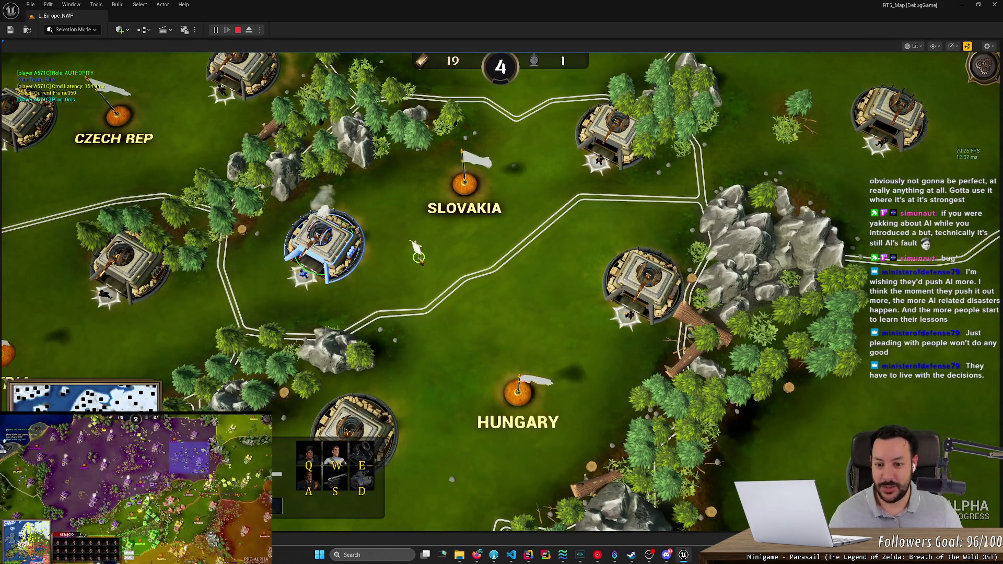
left_click_drag(459, 242, 380, 262)
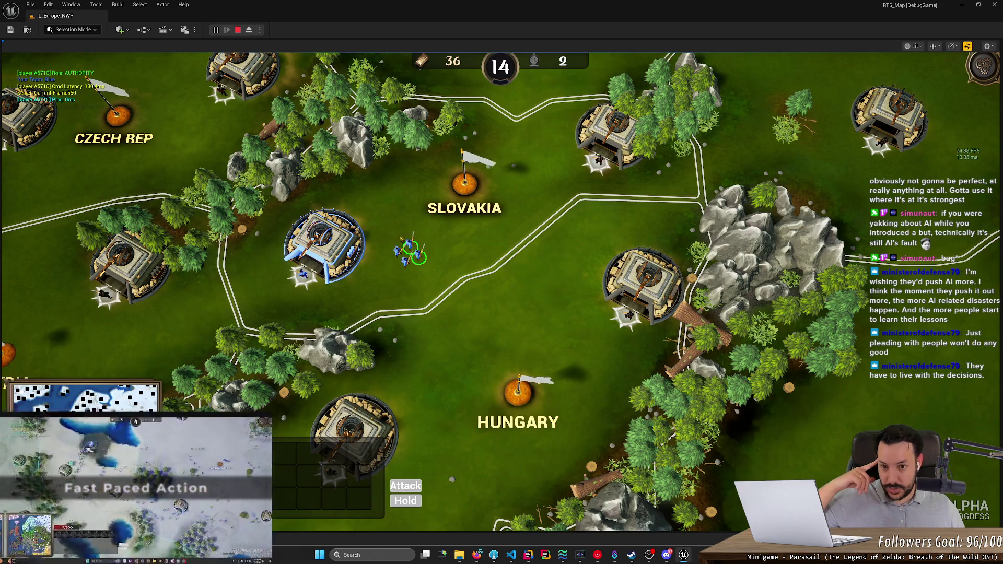
left_click(335, 253)
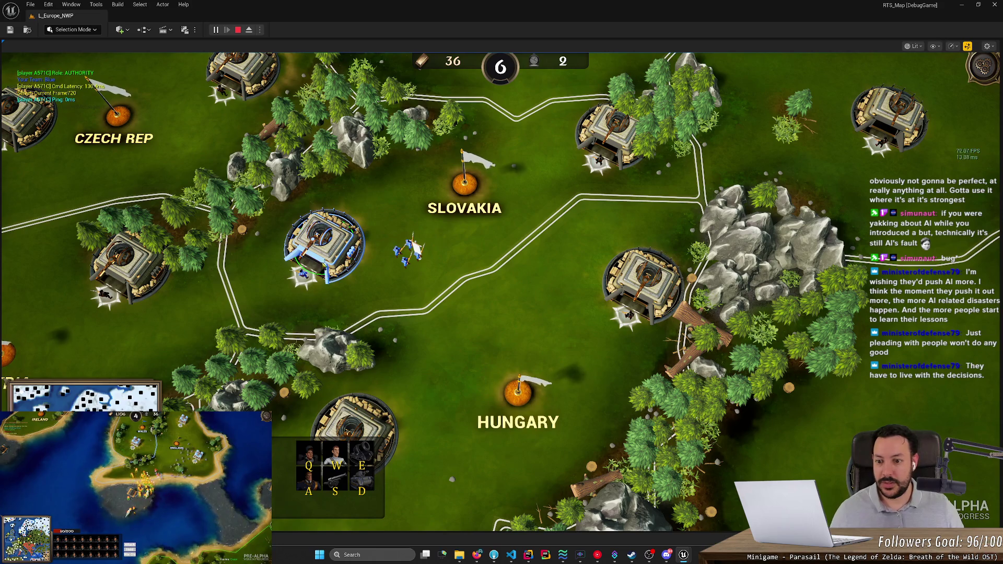
left_click(304, 277)
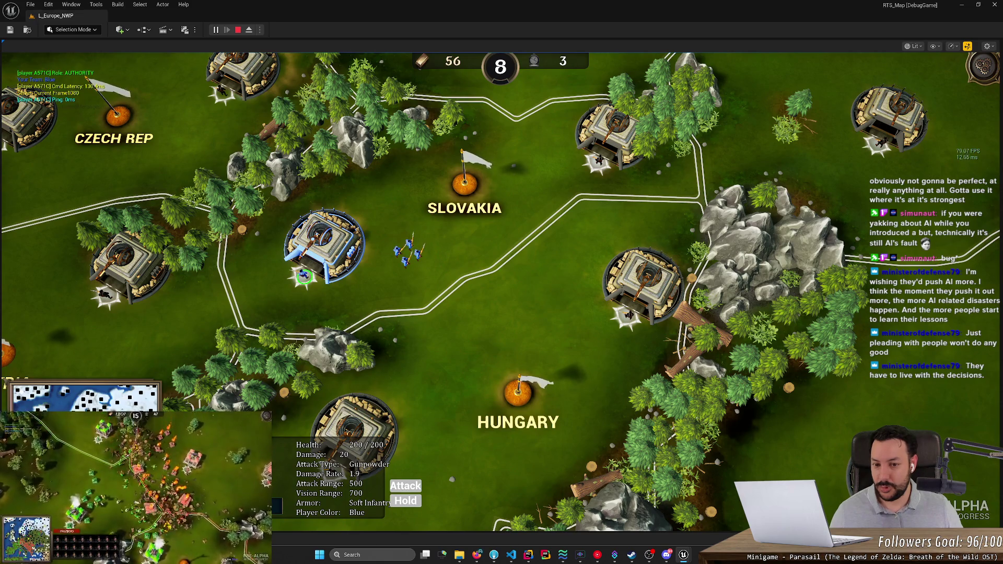
left_click_drag(389, 238, 426, 293)
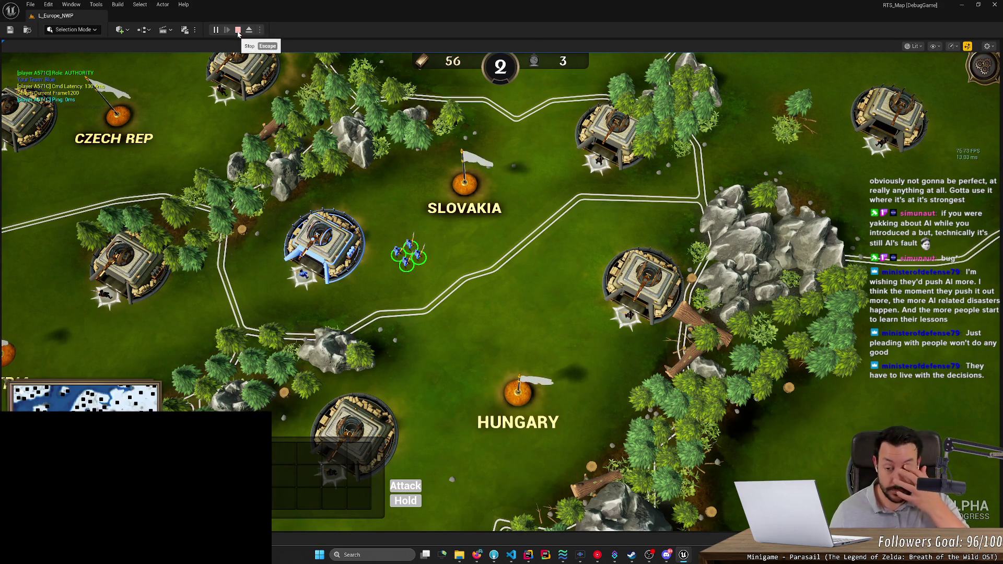
left_click(238, 30)
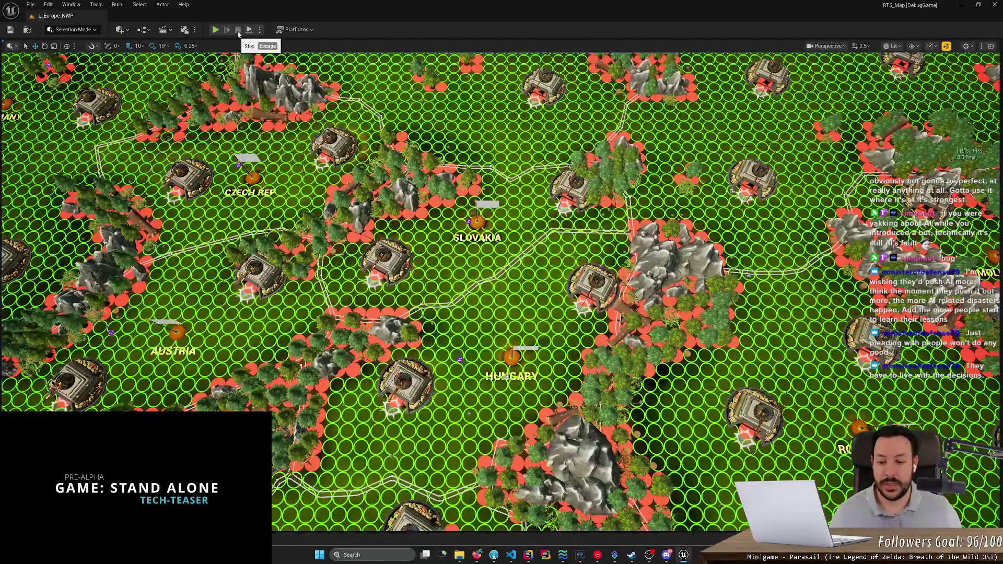
left_click(528, 554)
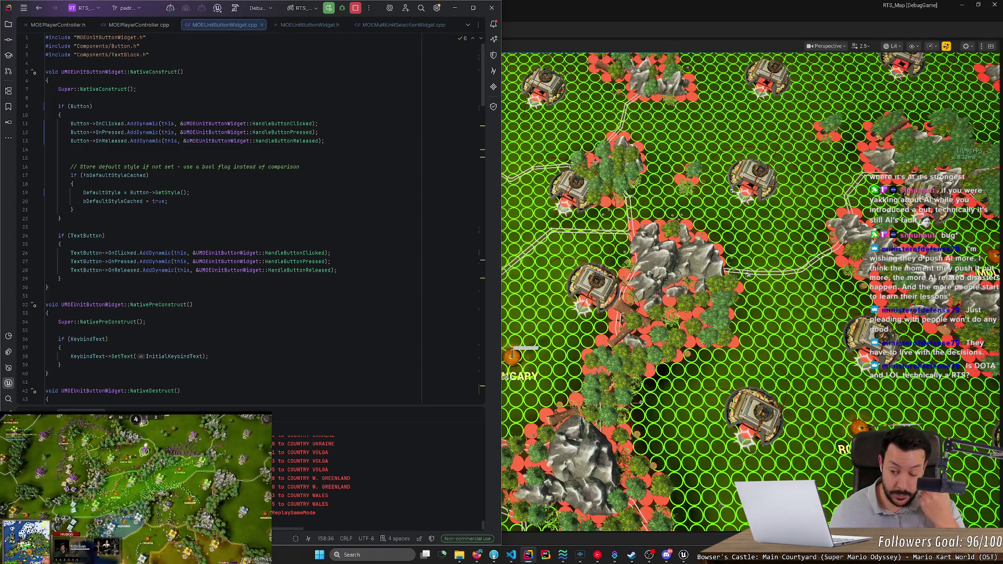
Step: Enlarge the code area over the log, review MOEUnitButtonWidget.cpp, then switch to MOEMultiUnitSelectionWidget.cpp
scroll(483, 120, "down", 3)
left_click_drag(484, 121, 486, 101)
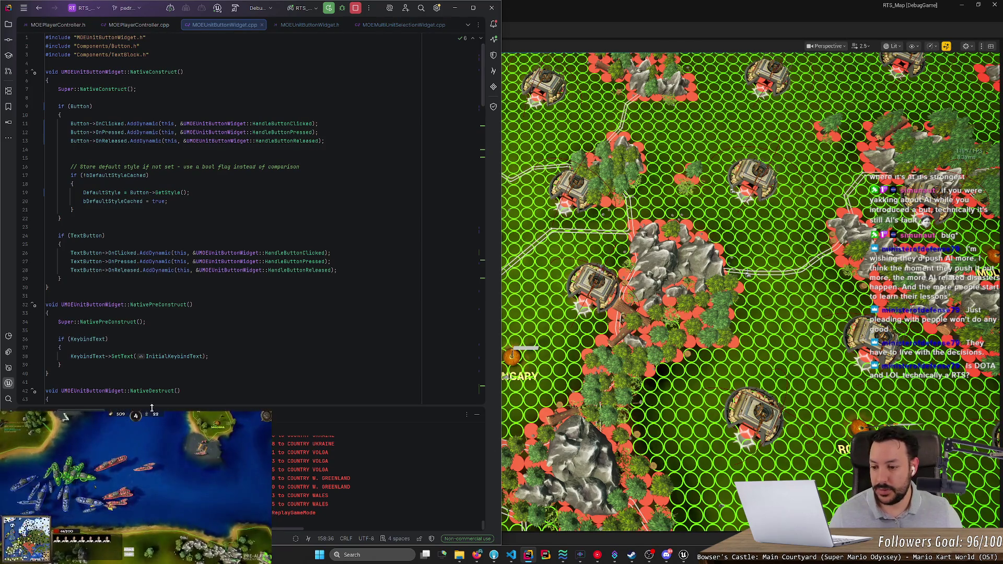
mouse_move(155, 405)
left_mouse_down()
mouse_move(155, 488)
mouse_move(155, 479)
left_mouse_up()
scroll(250, 235, "down", 4)
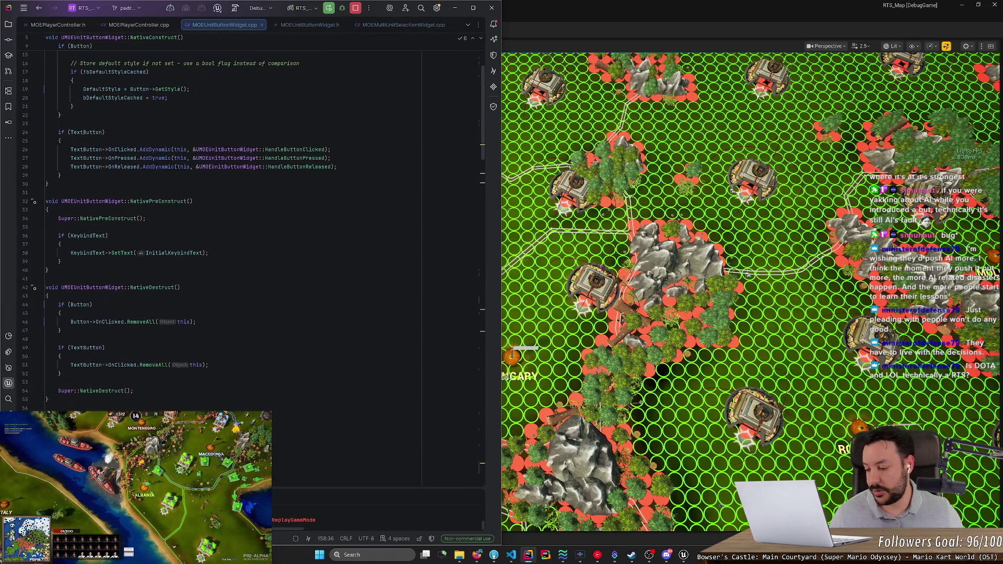
scroll(251, 235, "up", 2)
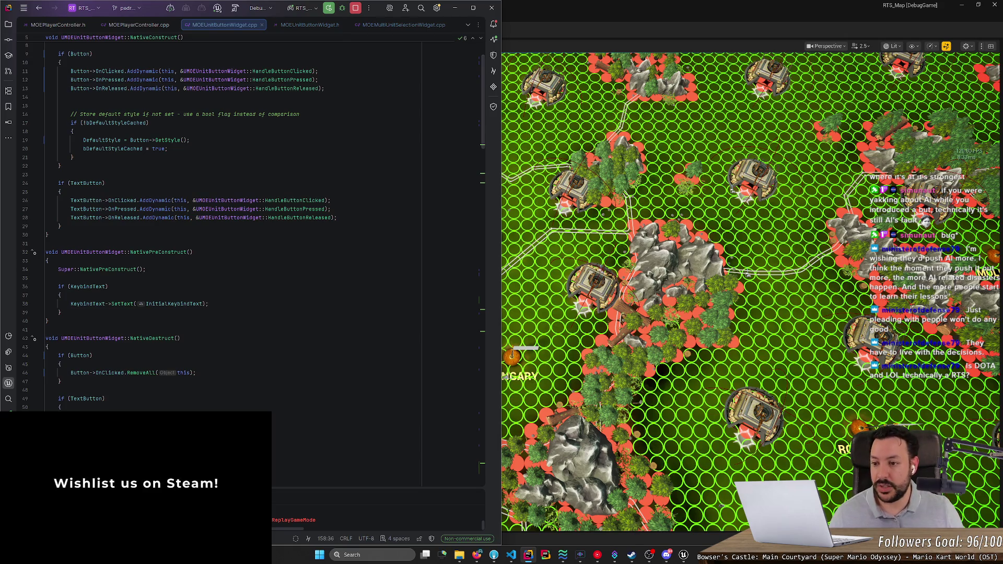
scroll(251, 209, "up", 2)
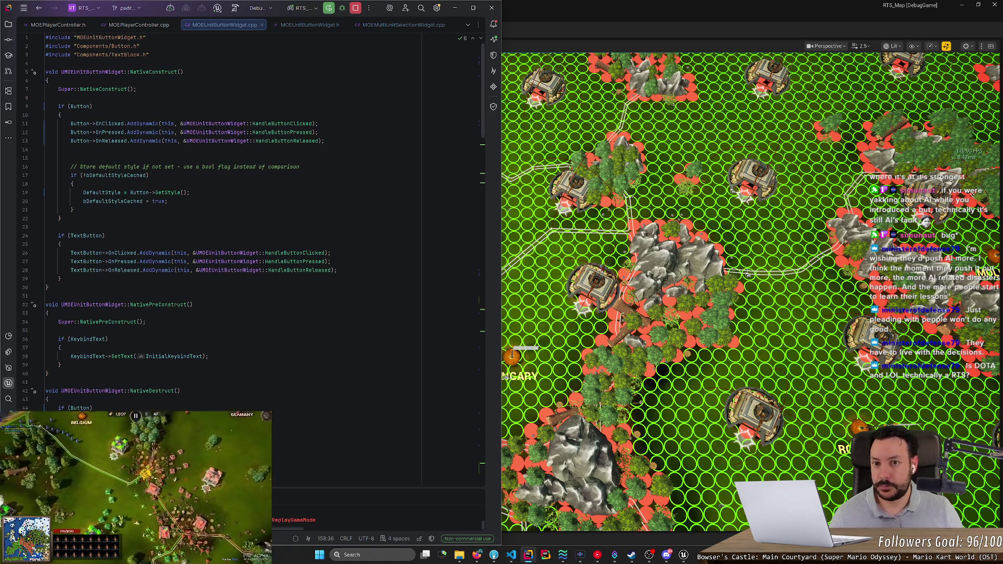
key("ctrl+Tab")
Step: Add a comma after true in the ShowHealthProgressBar call on line 145
scroll(251, 209, "up", 6)
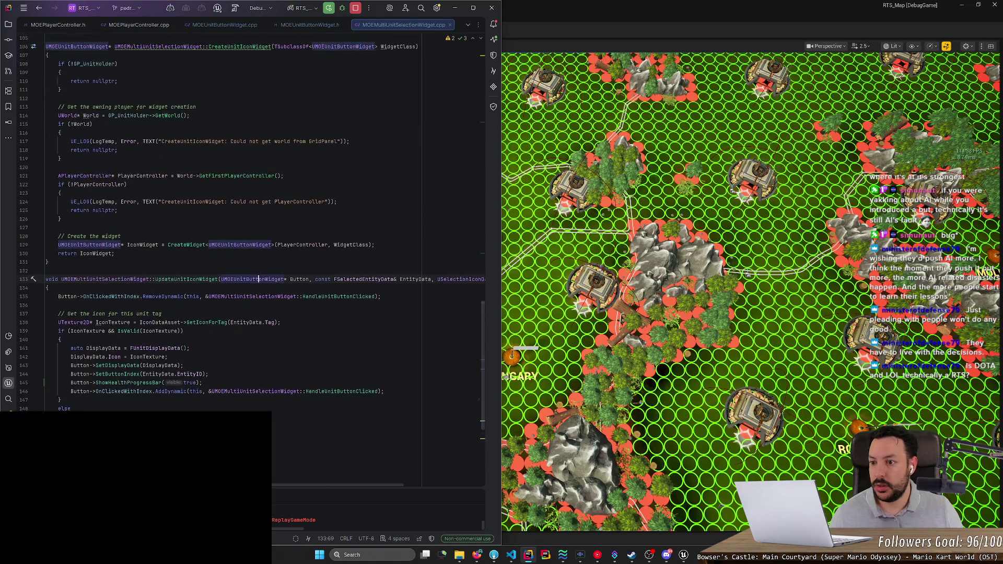
scroll(250, 235, "down", 4)
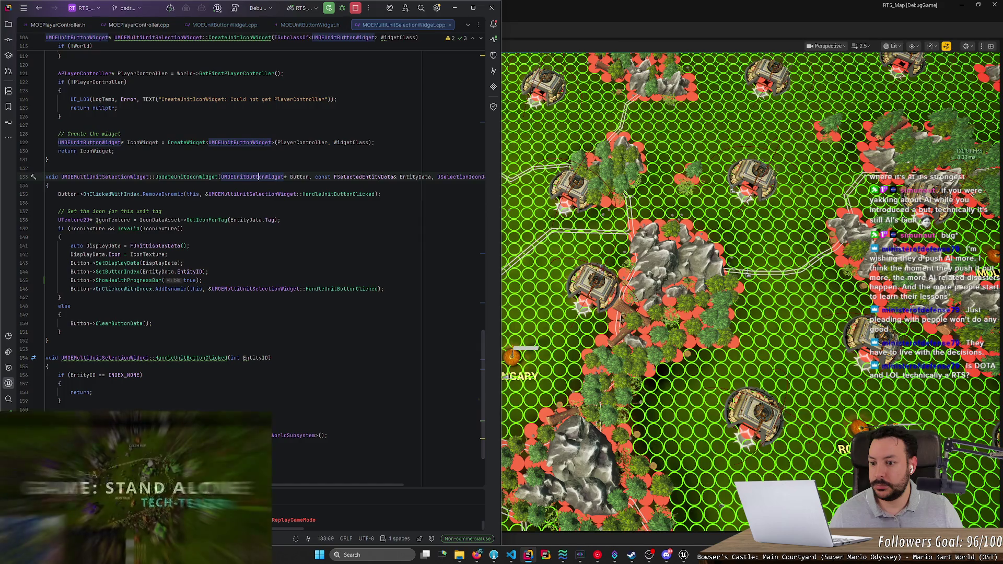
left_click(102, 280)
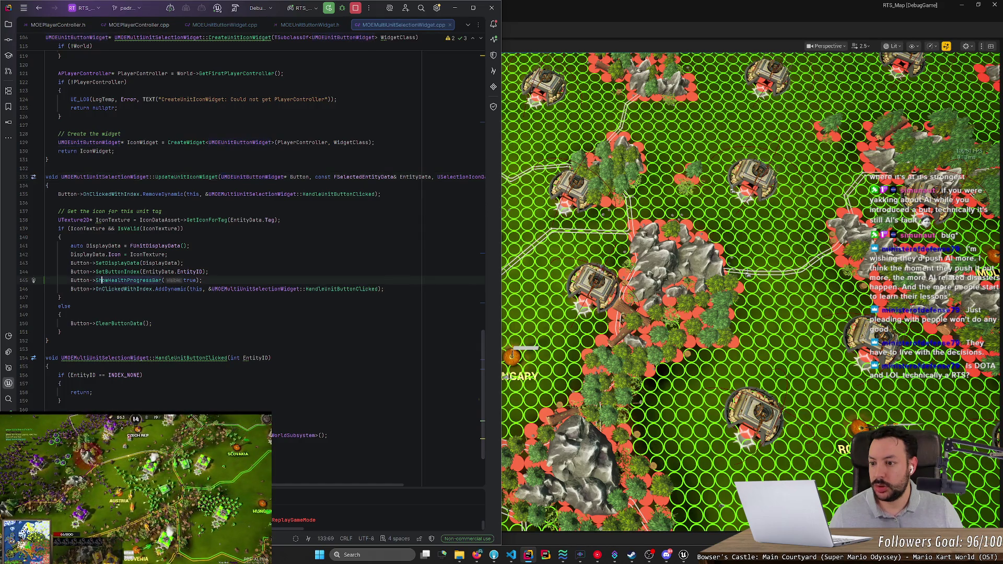
key("ctrl+space")
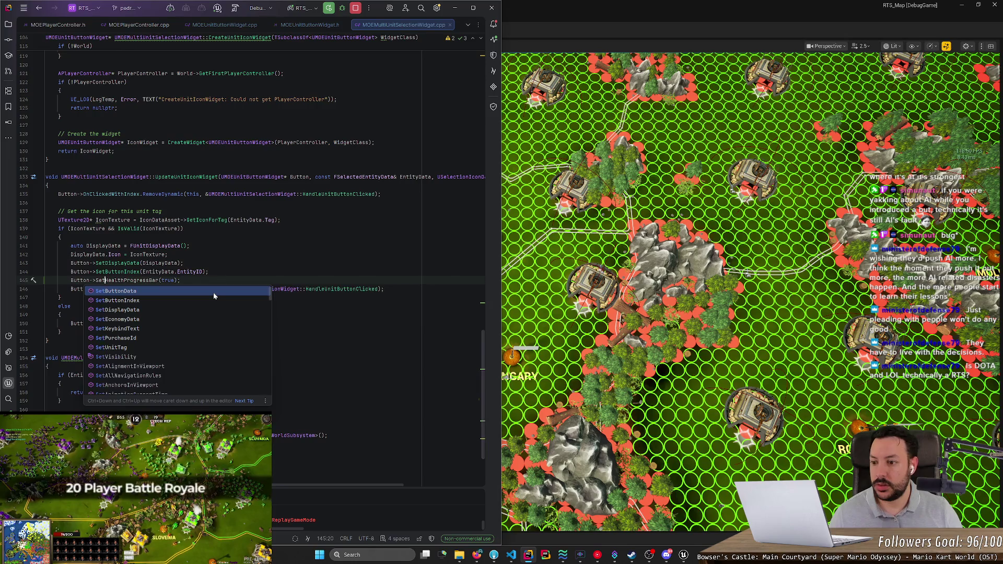
key("shift+ctrl+Left")
key("End")
key("Left")
key("Left")
type(",")
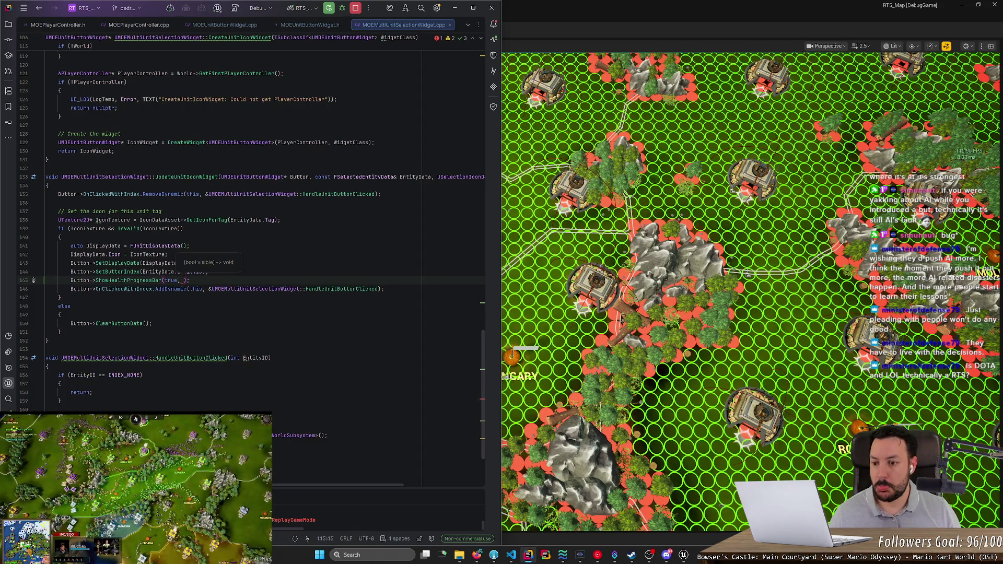
Step: Append a float percentage parameter to the ShowHealthProgressBar definition
left_click(141, 280, "ctrl")
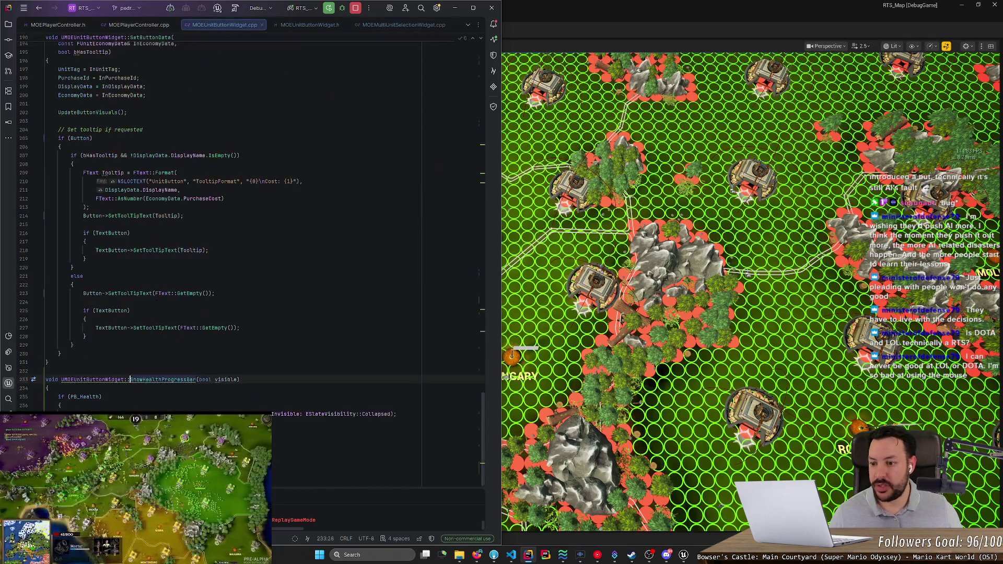
left_click(239, 379)
type(", ")
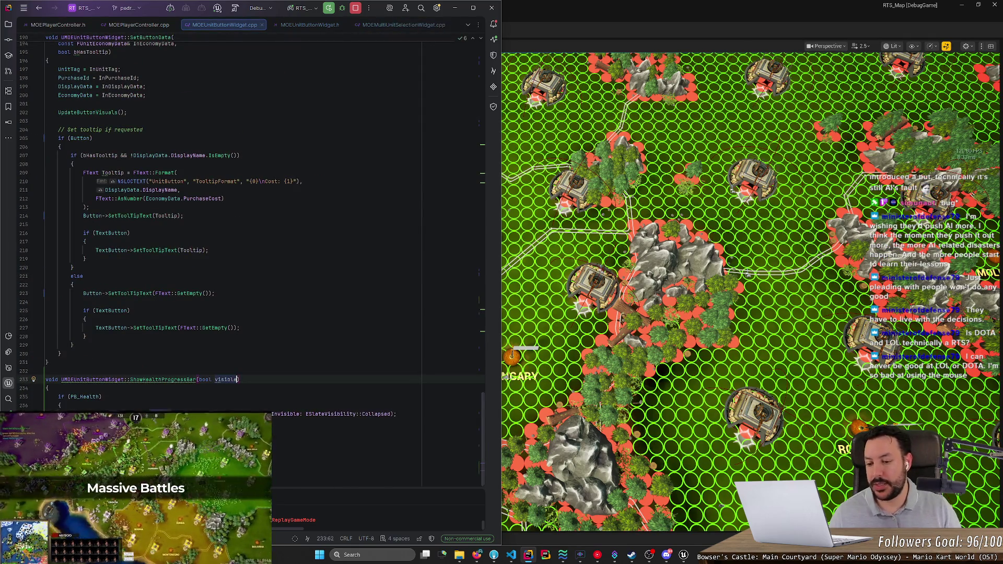
type("float percentage")
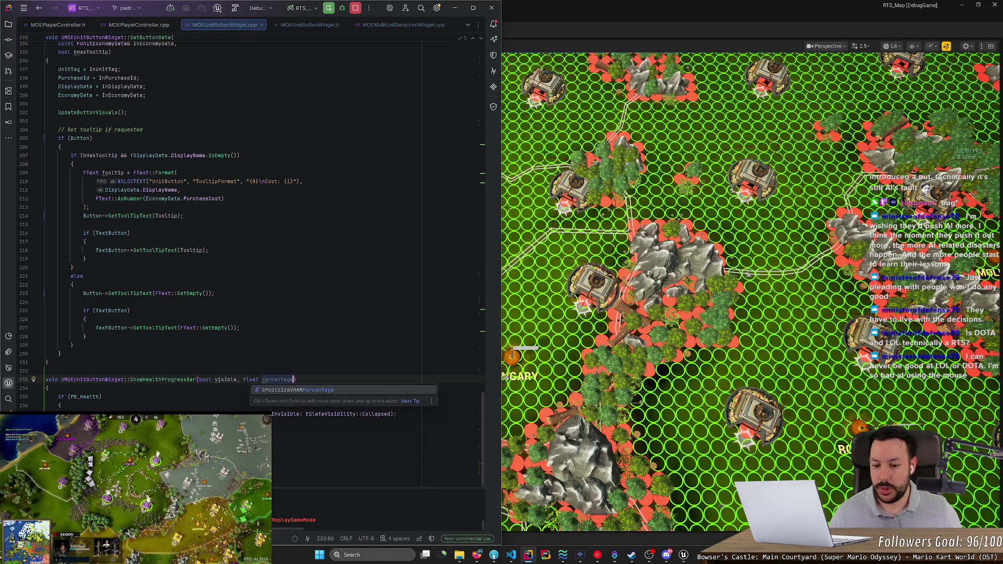
Step: Add PB_Health->SetPercent(percentage); to the ShowHealthProgressBar body
key("Escape")
left_click(70, 422)
type("PB_")
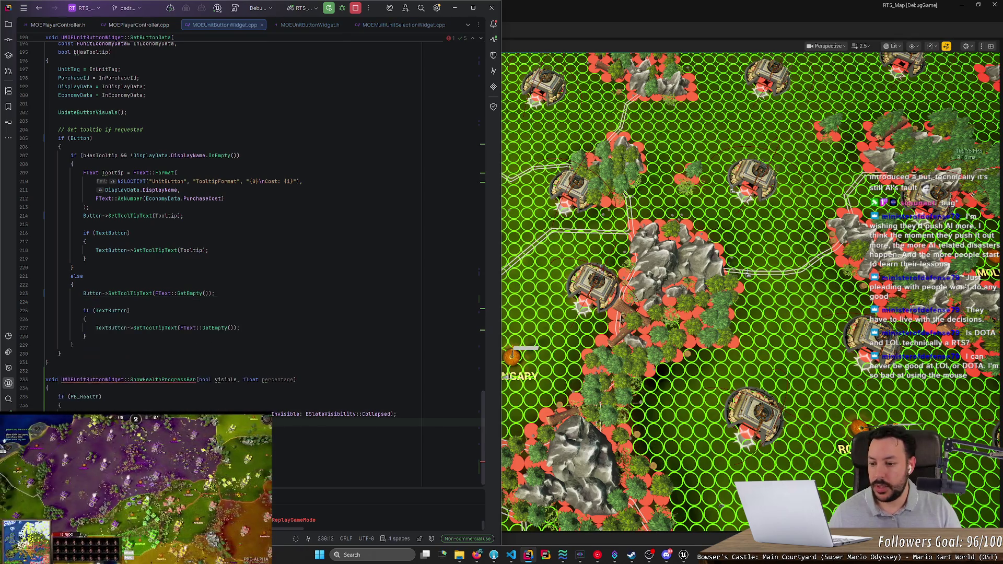
type("_He")
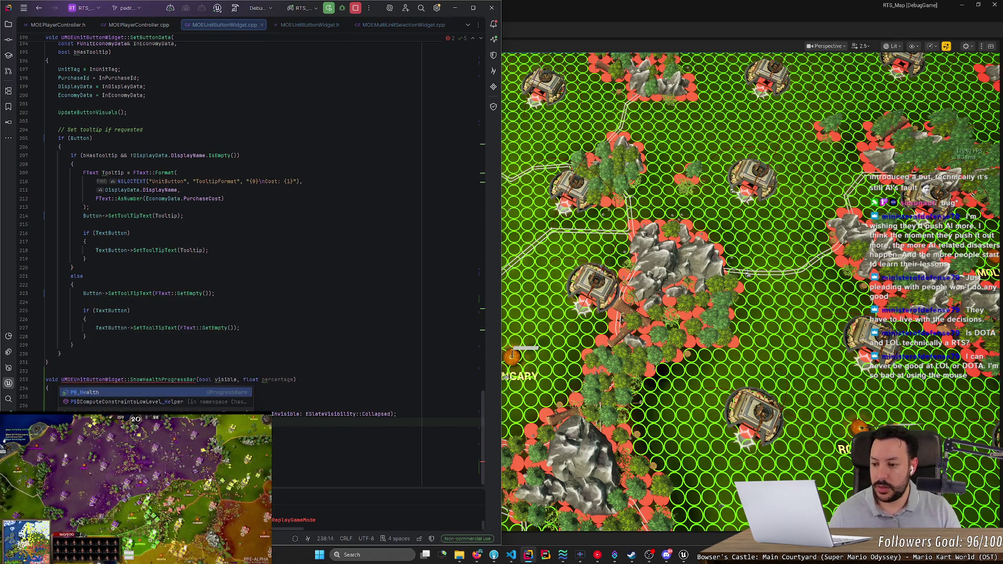
type(">SetP")
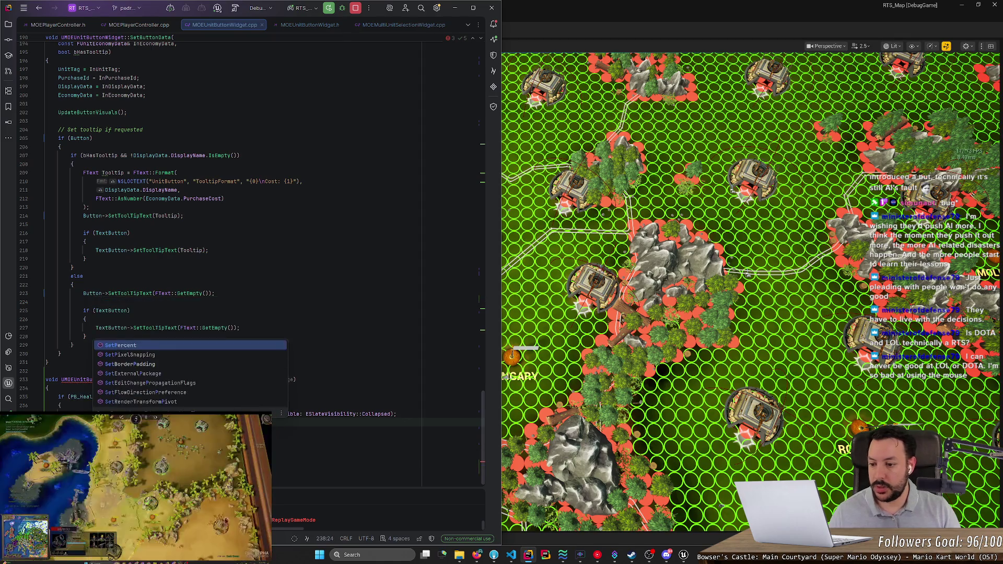
key("Return")
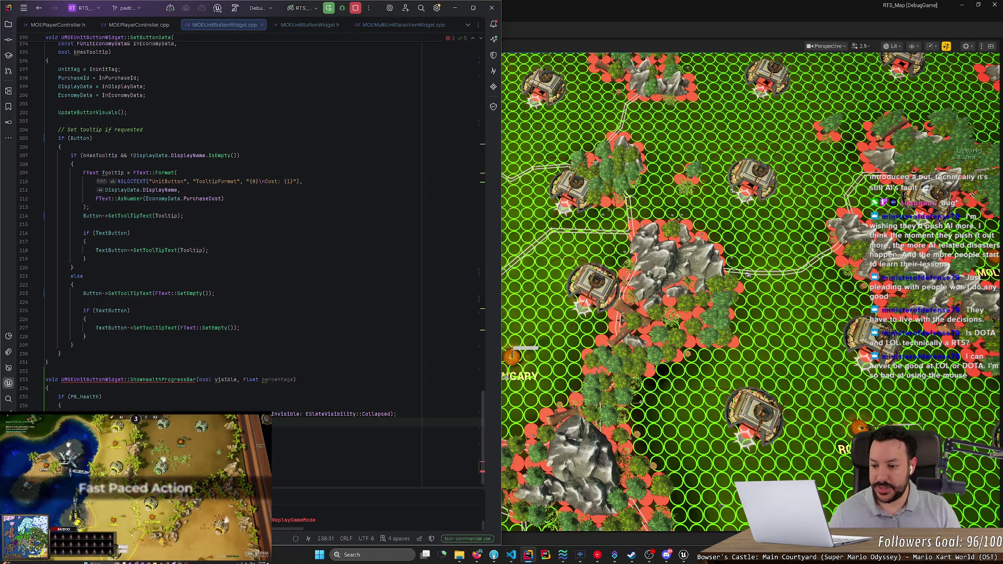
type("percentage);")
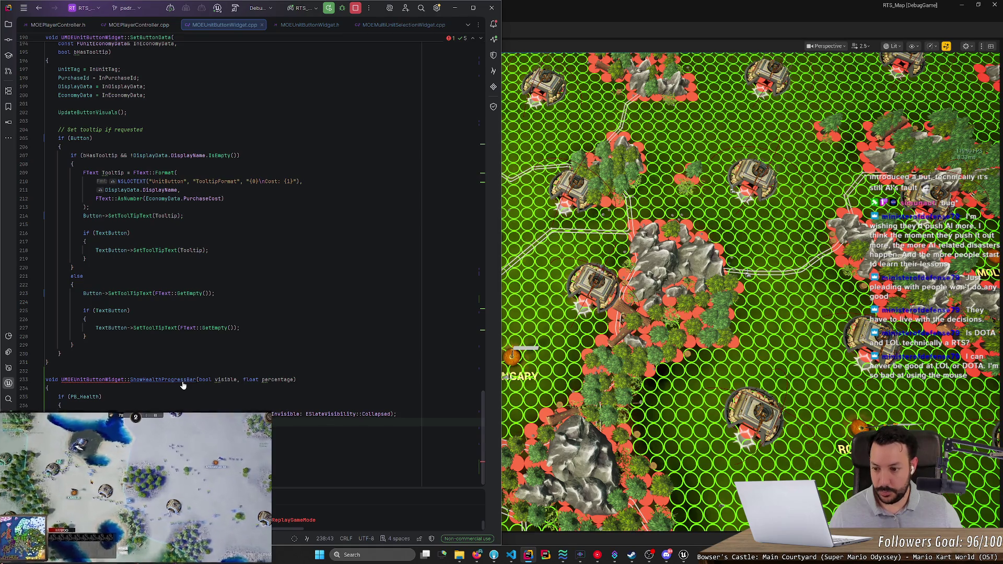
Step: Add float percentage to the header declaration and search all files for ShowHealthProgressBar
left_click(129, 371)
key("alt+Return")
type("f );")
key("Return")
type("percen")
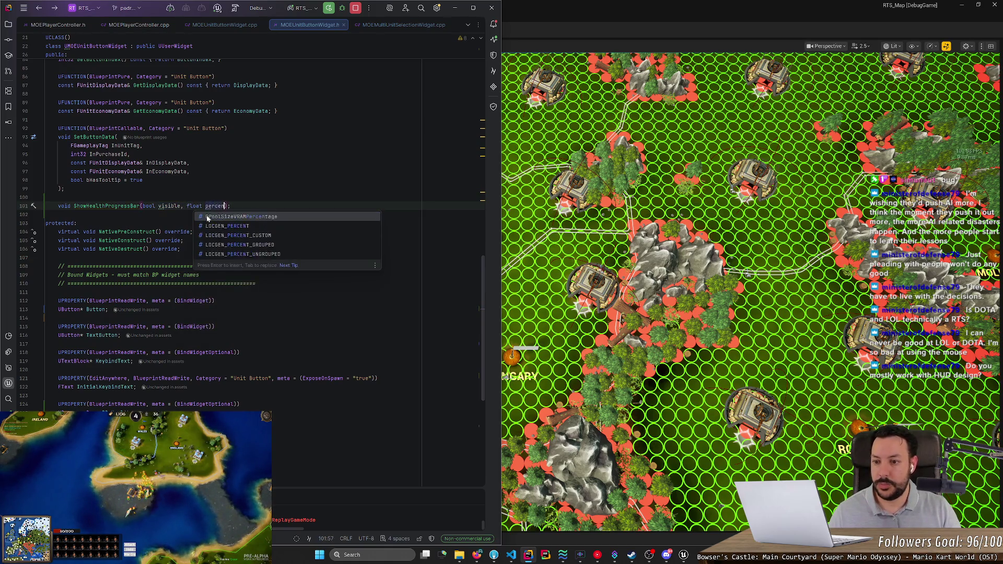
type("tage")
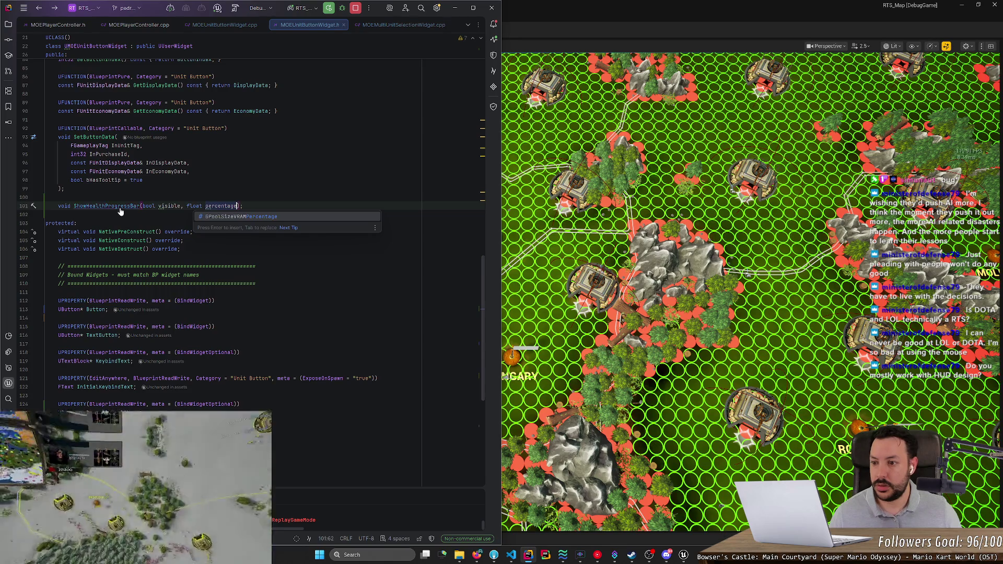
key("ctrl+Tab")
key("alt+Return")
key("Escape")
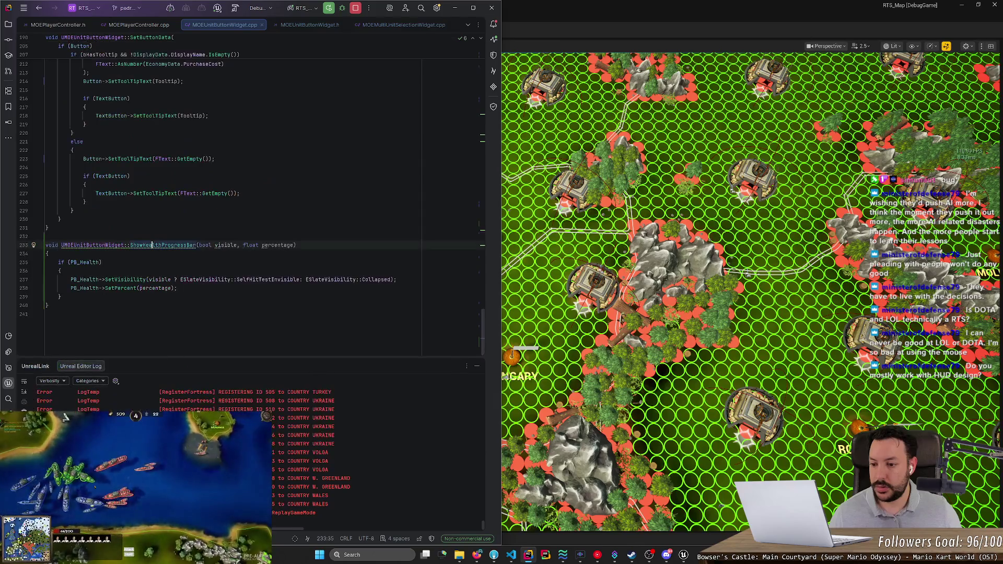
key("ctrl+w")
key("ctrl+shift+f")
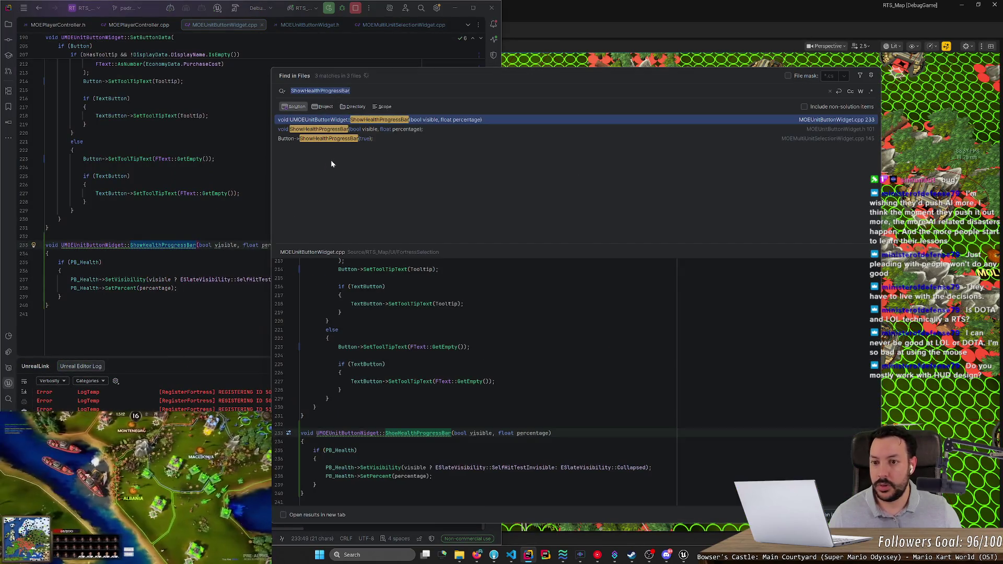
Step: Open the line 145 call and view the FSelectedEntityData struct in ECSTypes.h
key("Down")
key("Down")
key("Return")
scroll(251, 193, "up", 2)
scroll(250, 193, "up", 2)
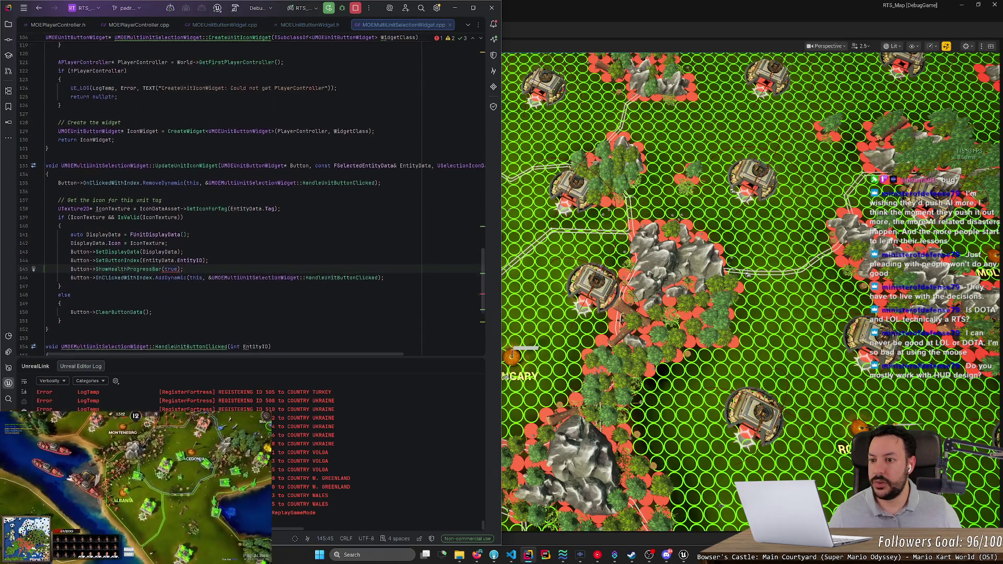
scroll(251, 193, "up", 1)
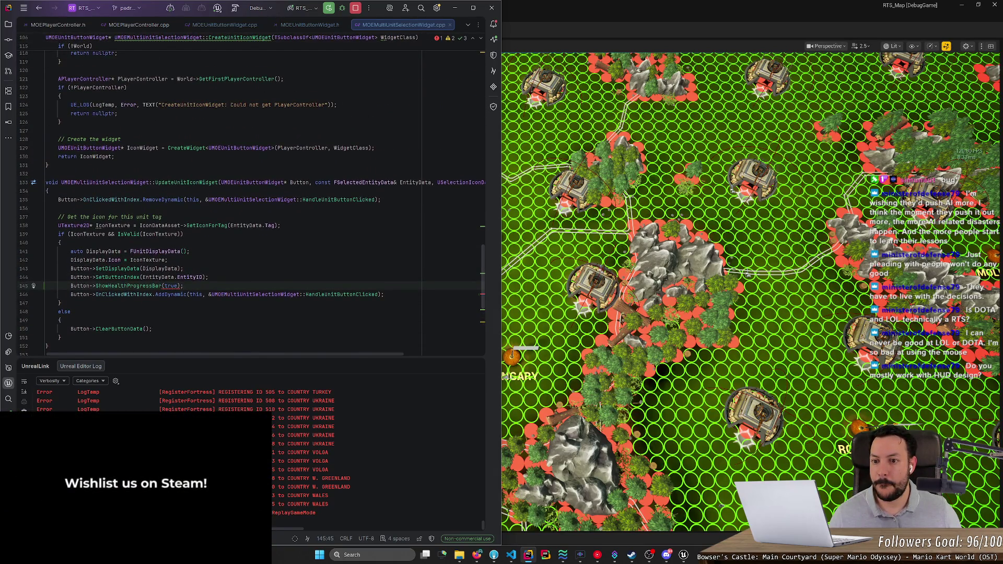
mouse_move(281, 354)
left_mouse_down()
mouse_move(357, 356)
mouse_move(210, 355)
mouse_move(236, 395)
left_mouse_up()
scroll(235, 313, "up", 6)
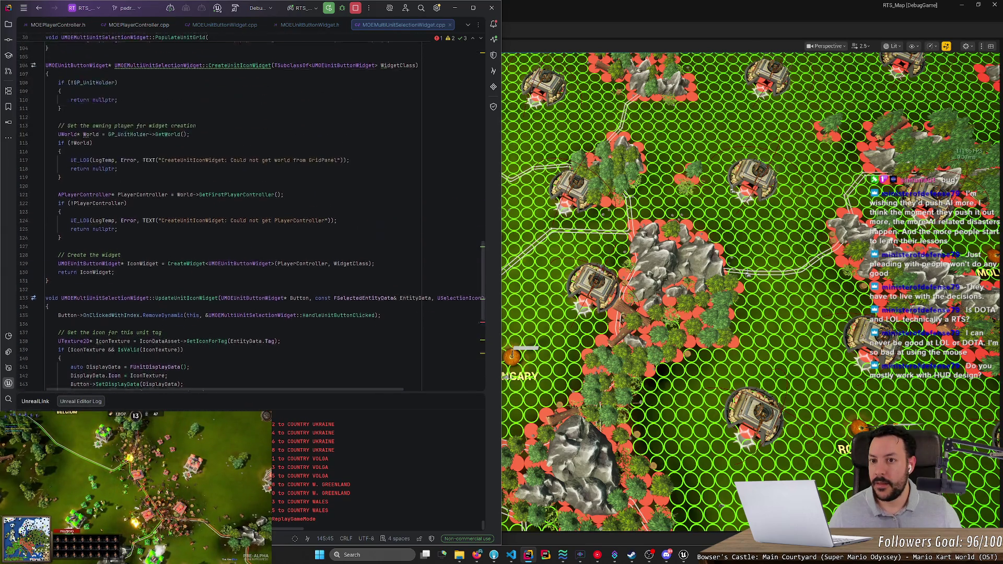
scroll(250, 219, "up", 10)
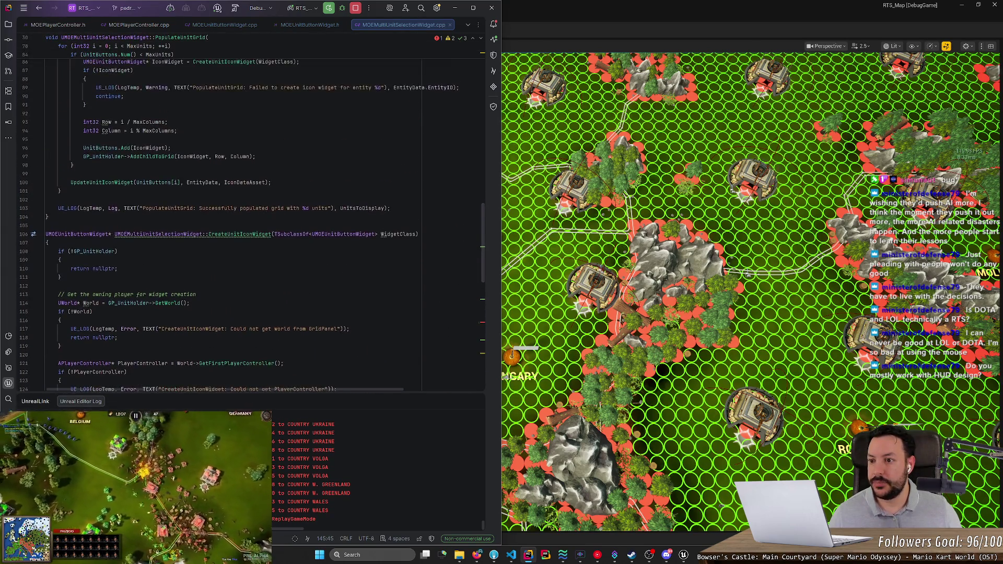
scroll(251, 220, "up", 8)
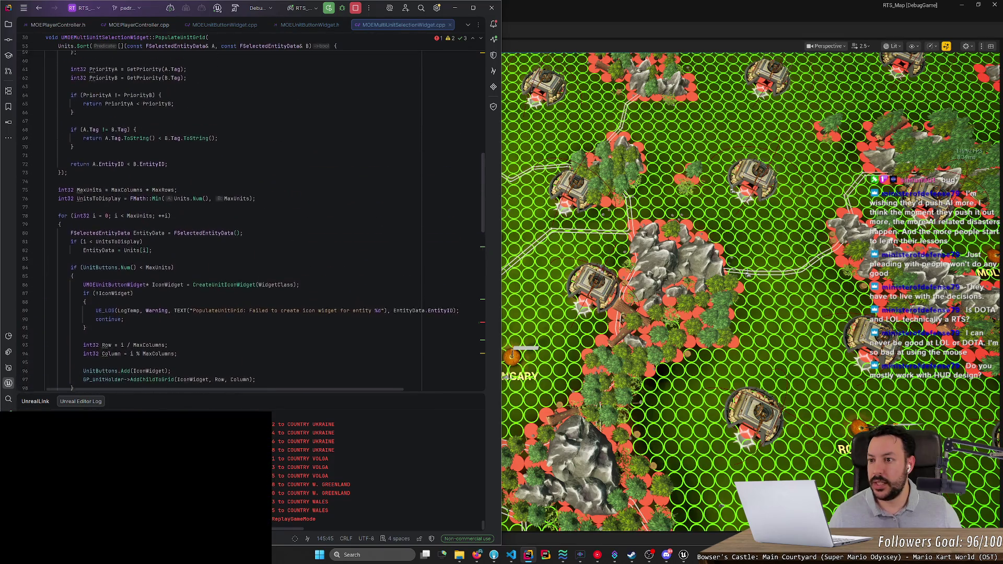
scroll(250, 219, "up", 10)
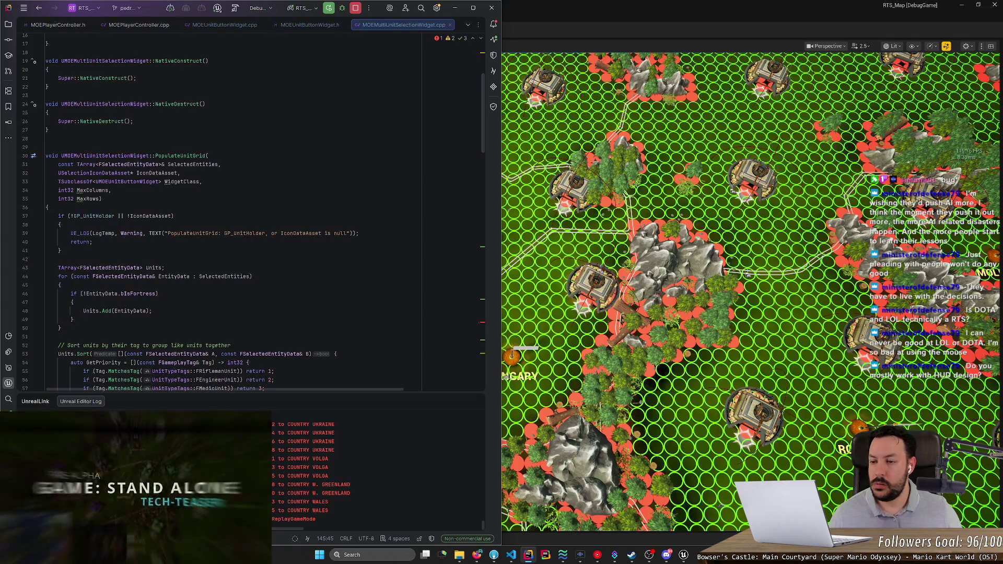
left_click(112, 164, "ctrl")
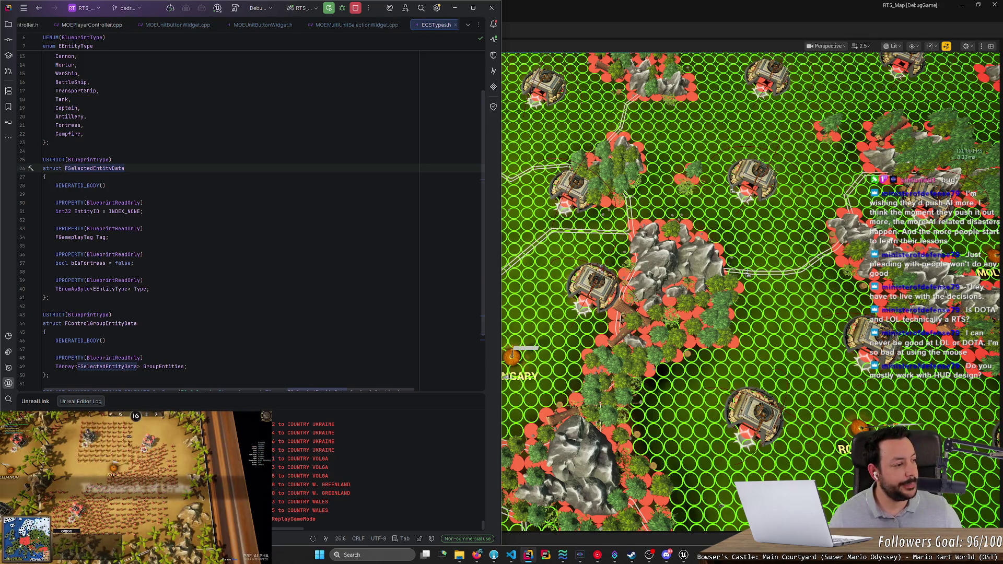
left_click(262, 275)
Step: Copy the world and ECS subsystem lookup lines from MOESingleUnitSelectionWidget.cpp
key("ctrl+t")
type("single")
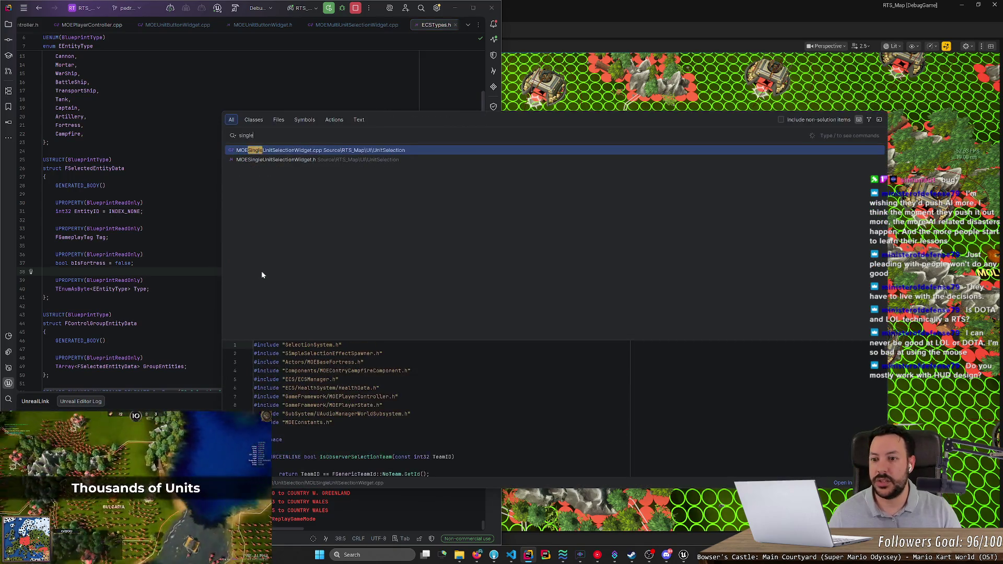
key("Return")
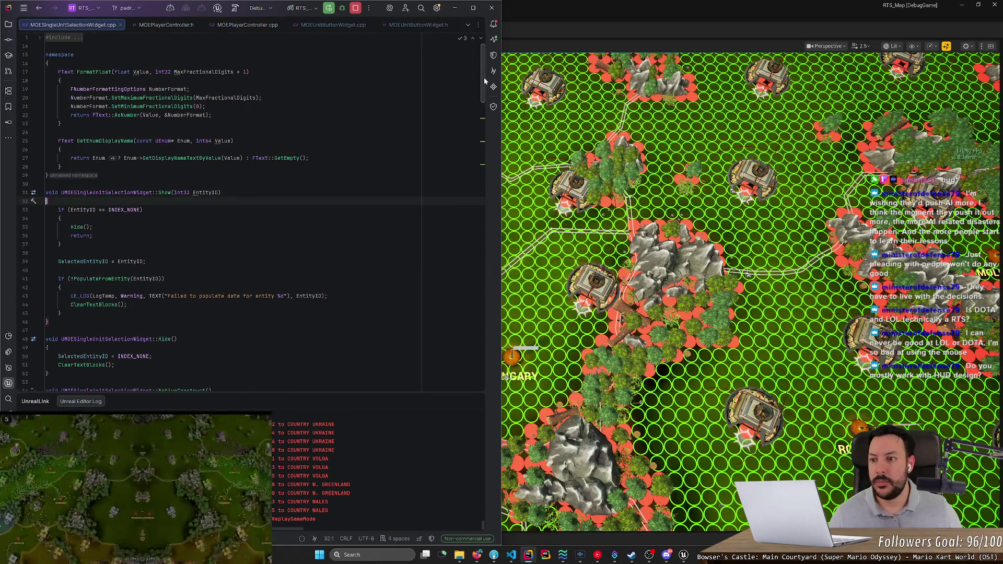
left_click_drag(482, 81, 483, 154)
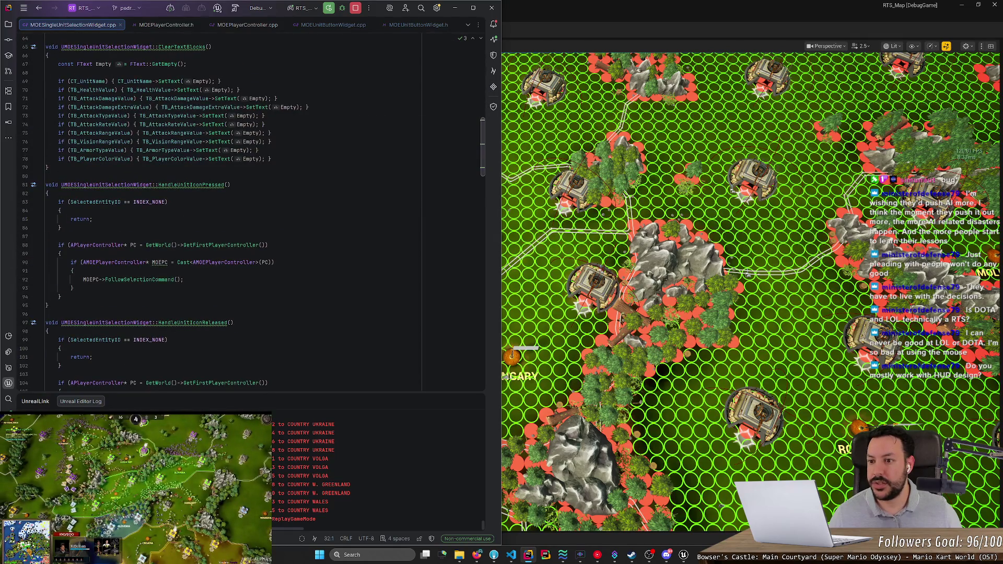
scroll(250, 214, "down", 10)
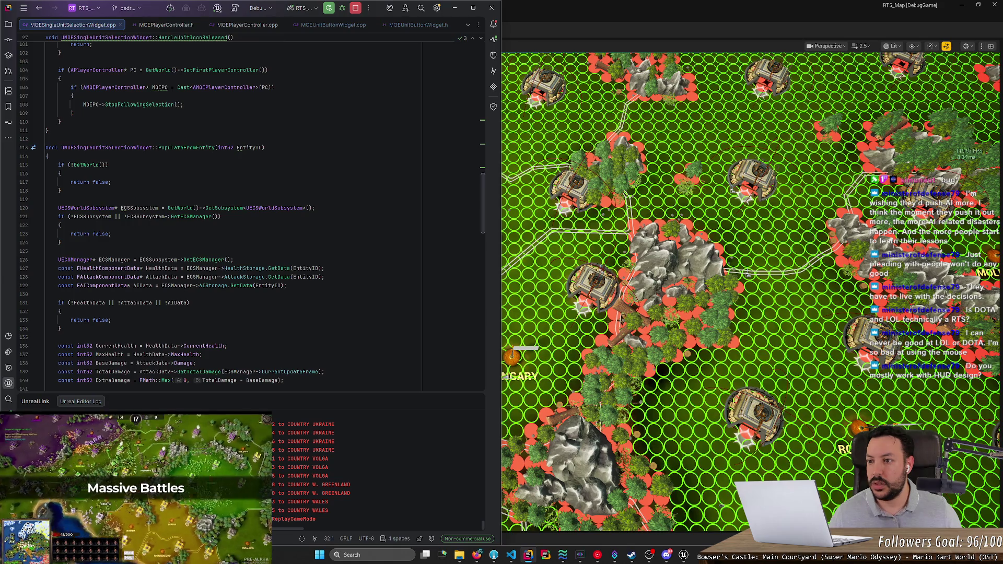
mouse_move(52, 165)
left_mouse_down()
mouse_move(60, 242)
mouse_move(46, 250)
mouse_move(324, 268)
left_mouse_up()
key("ctrl+minus")
key("ctrl+minus")
key("ctrl+minus")
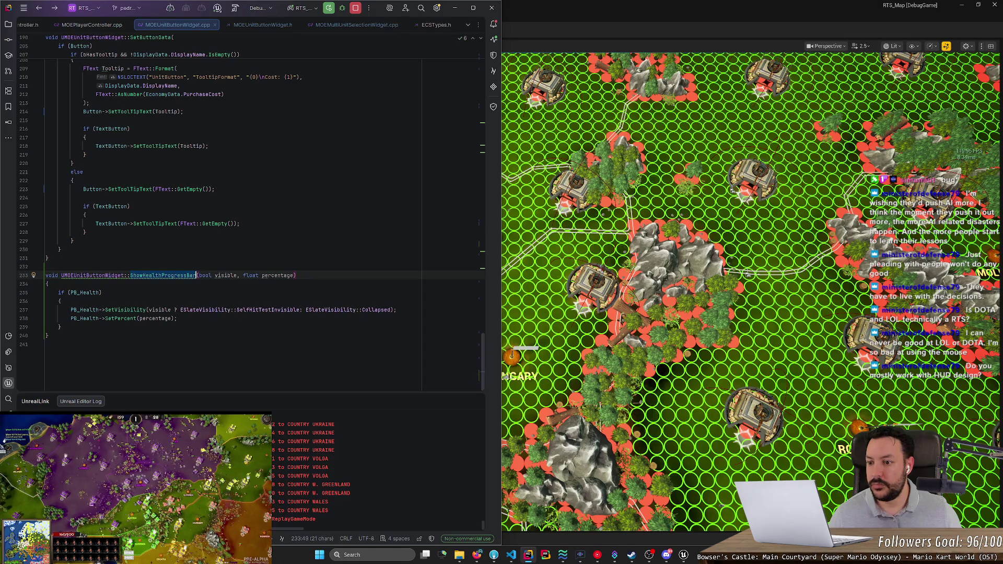
Step: Find usages of ShowHealthProgressBar and open the multi-unit selection widget's call
key("ctrl+minus")
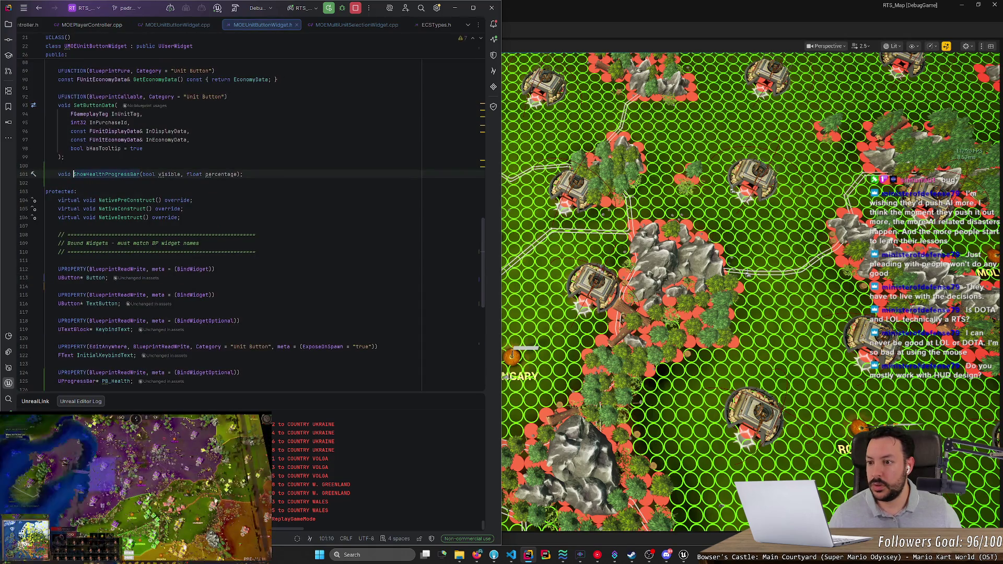
key("ctrl+shift+minus")
right_click(164, 274)
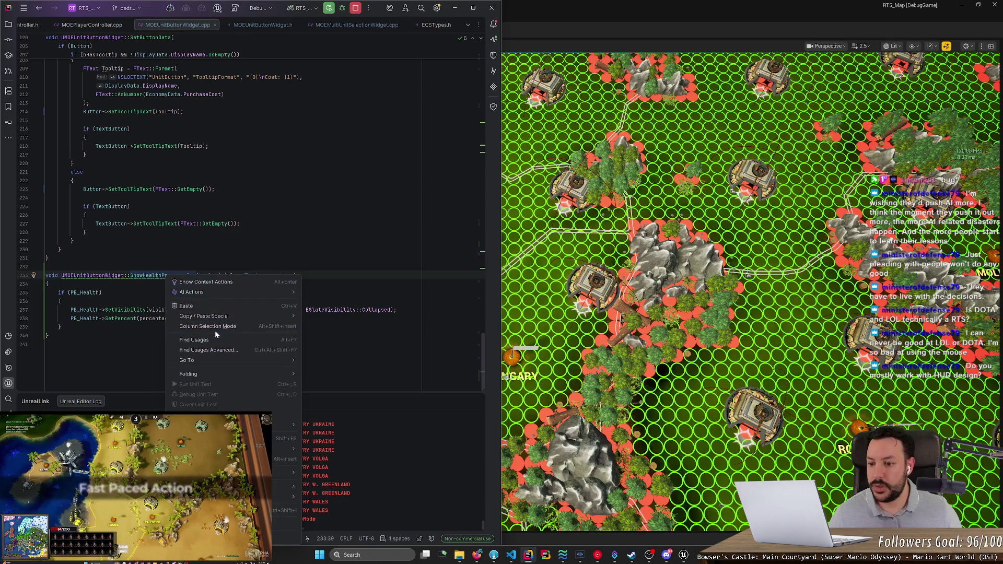
left_click(215, 340)
key("ctrl+w")
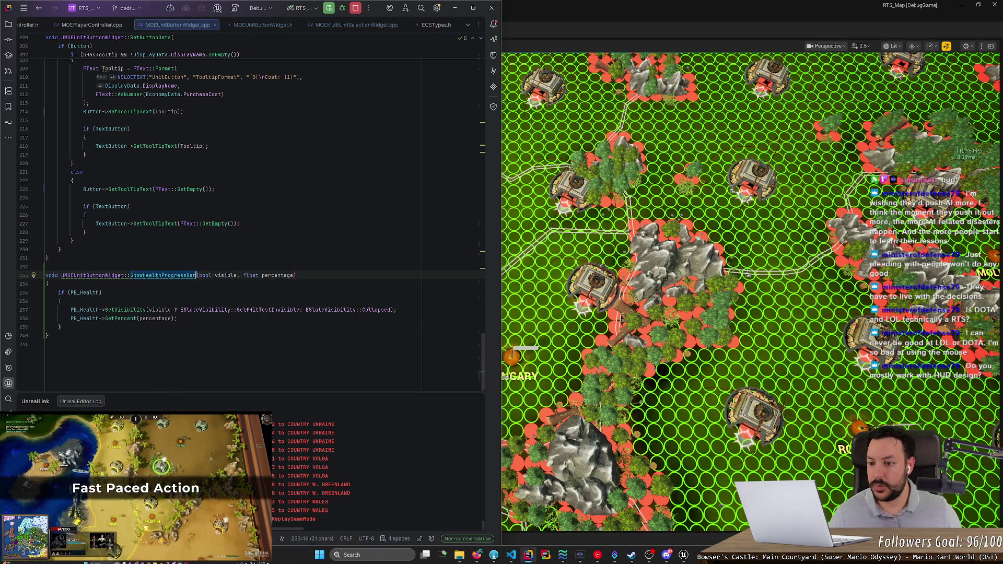
key("ctrl+shift+f")
double_click(328, 131)
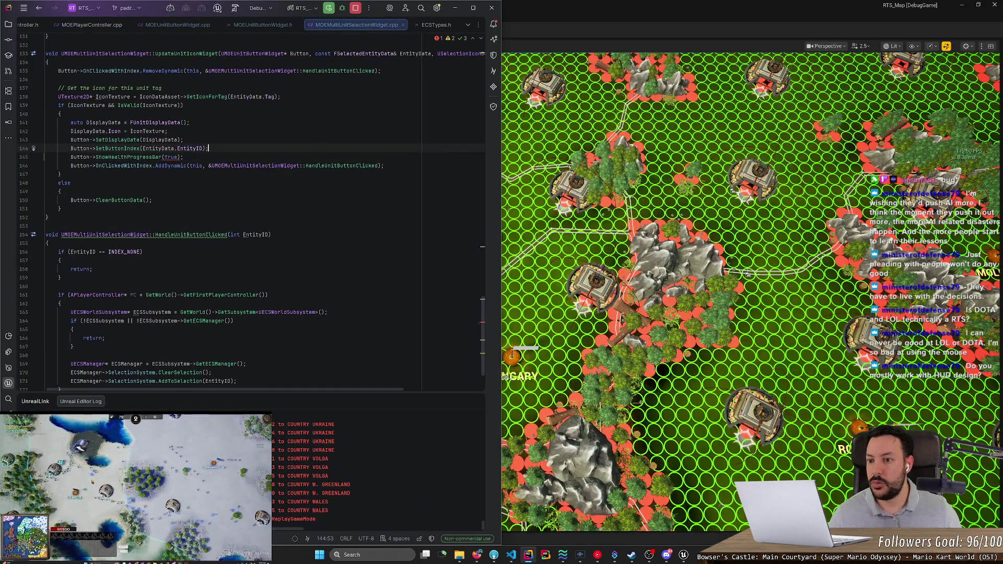
Step: Paste the HealthData lookup, make both early returns plain return;, and use EntityData.EntityID
key("ctrl+v")
key("Return")
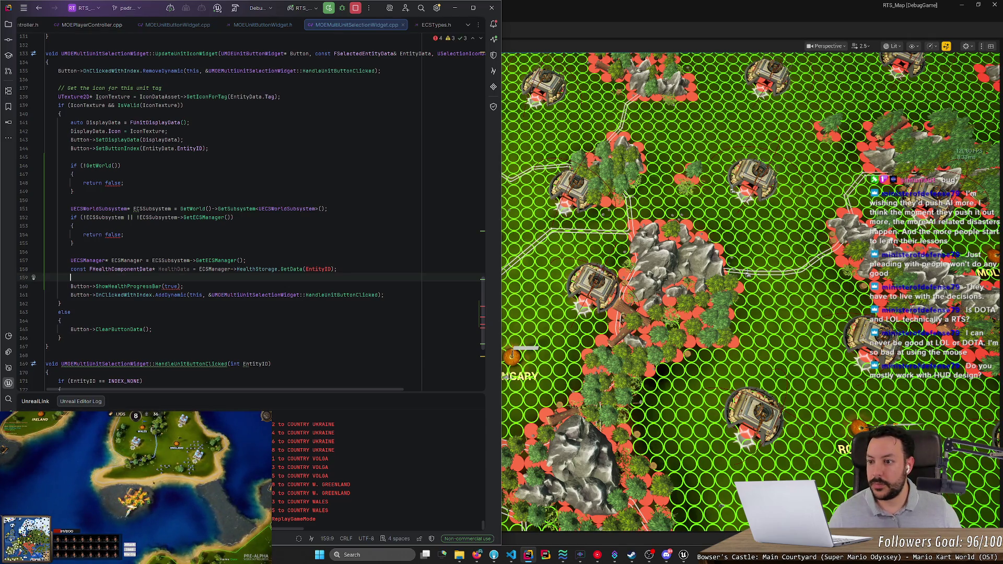
double_click(113, 182)
key("BackSpace")
key("BackSpace")
double_click(112, 234)
key("BackSpace")
key("BackSpace")
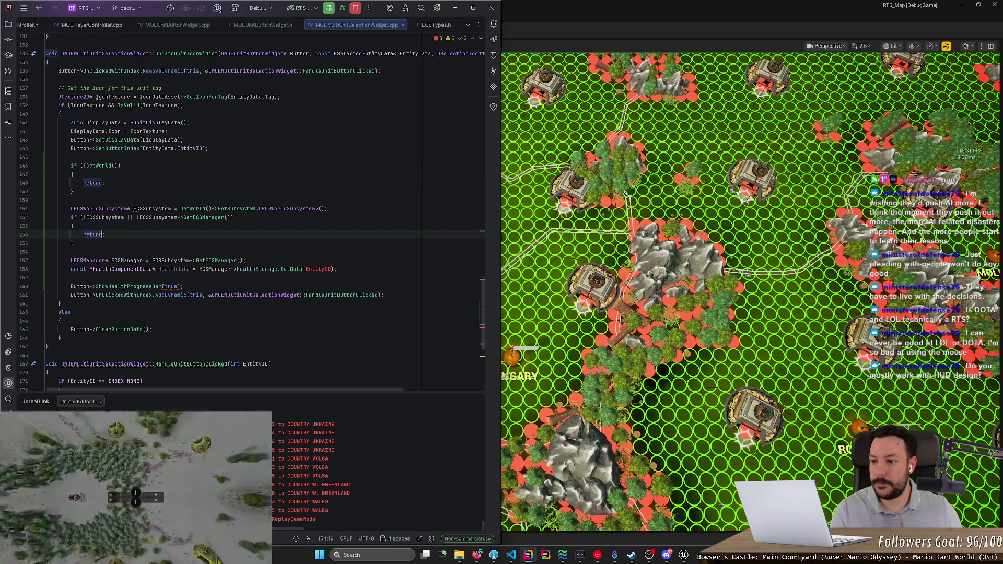
type(";")
double_click(318, 269)
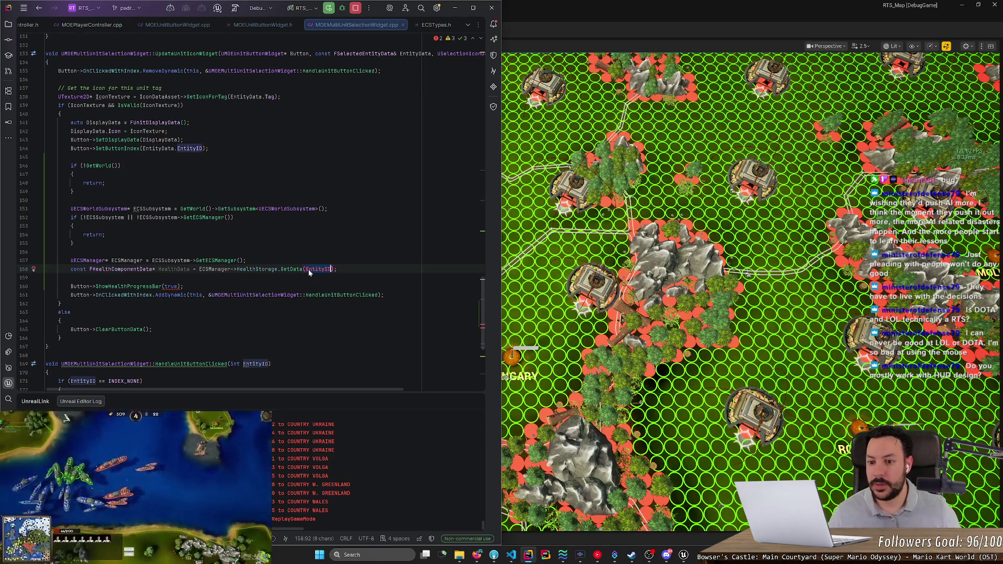
type("EntityData.")
key("Return")
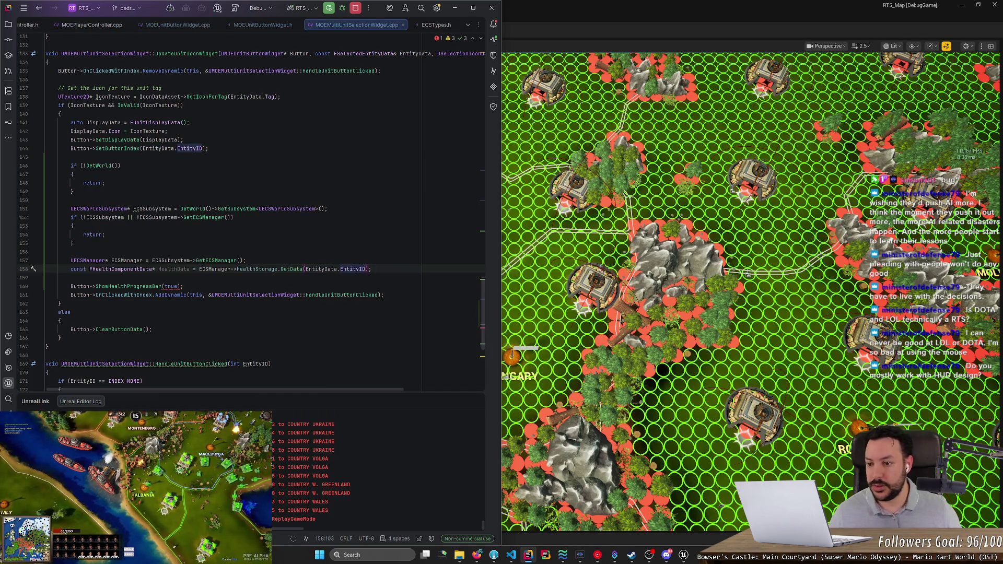
Step: Pass (float)HealthData.CurrentHealth / MaxHealth to ShowHealthProgressBar and recompile with Live Coding
left_click(179, 287)
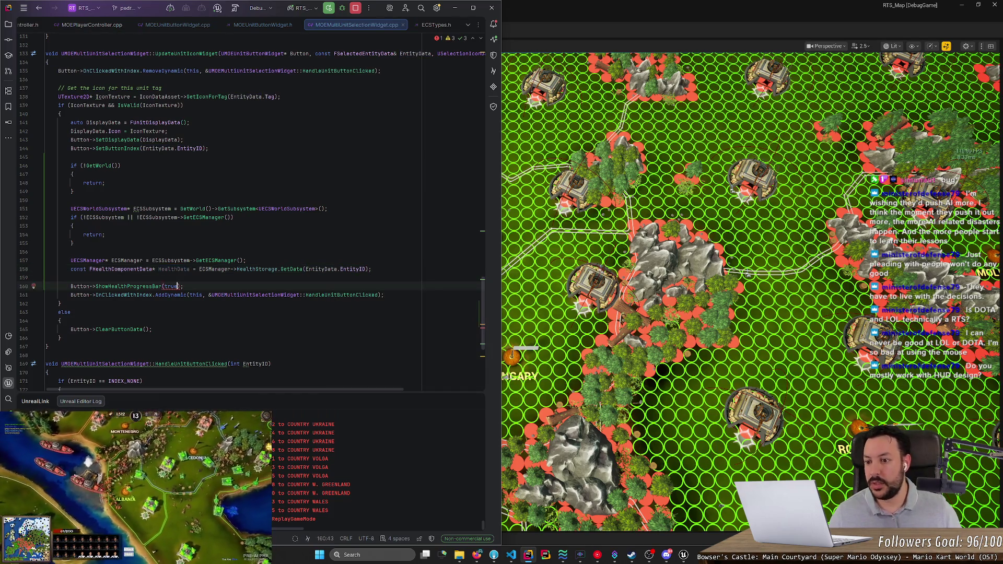
type(", HealthData.")
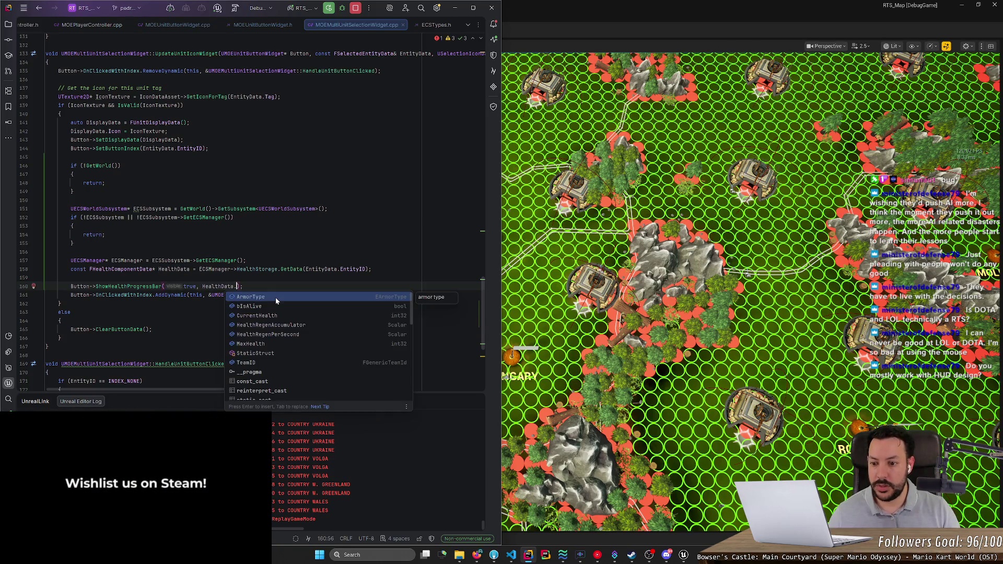
key("Down")
key("Down")
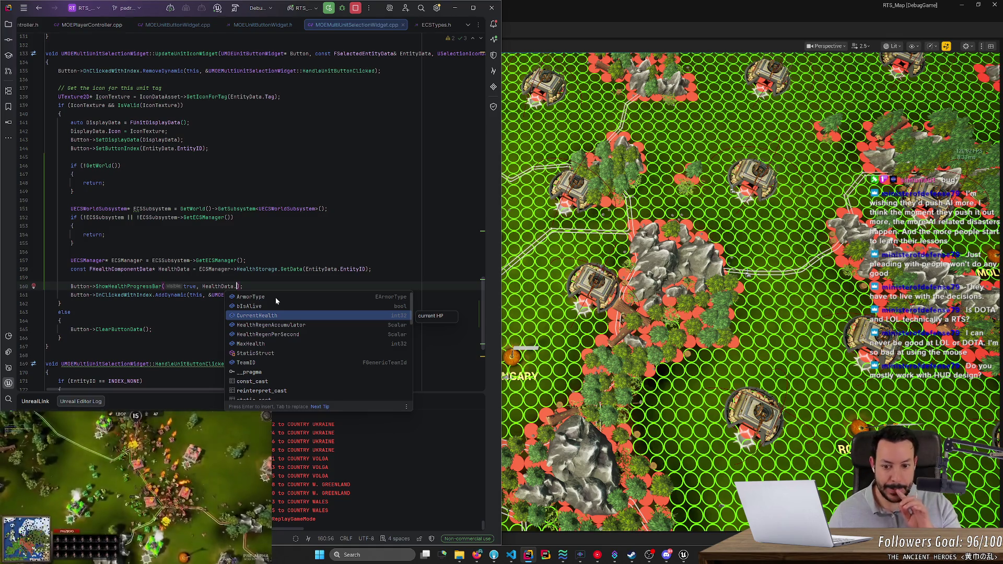
key("Return")
type("a")
key("BackSpace")
key("BackSpace")
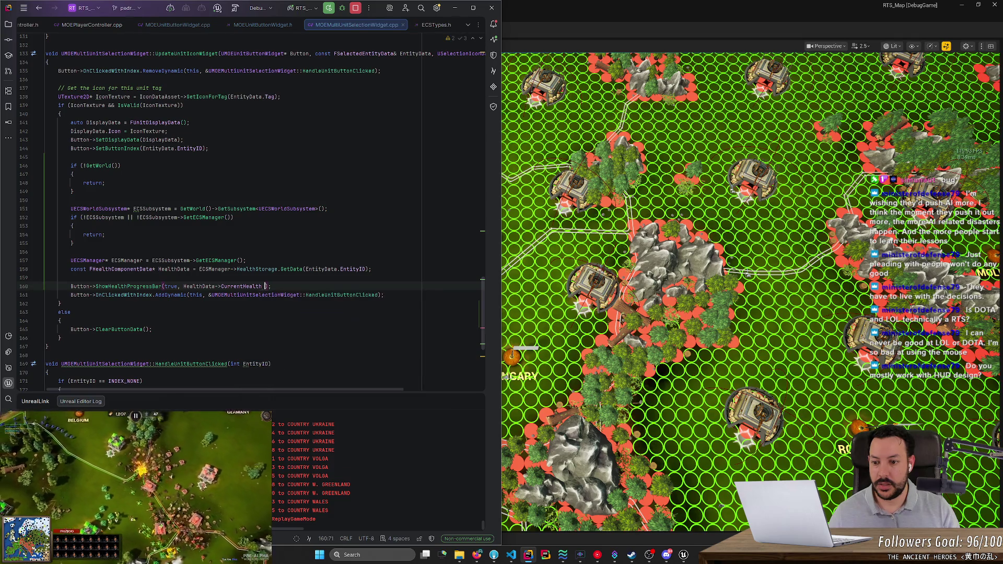
left_click(203, 287)
type("(float)")
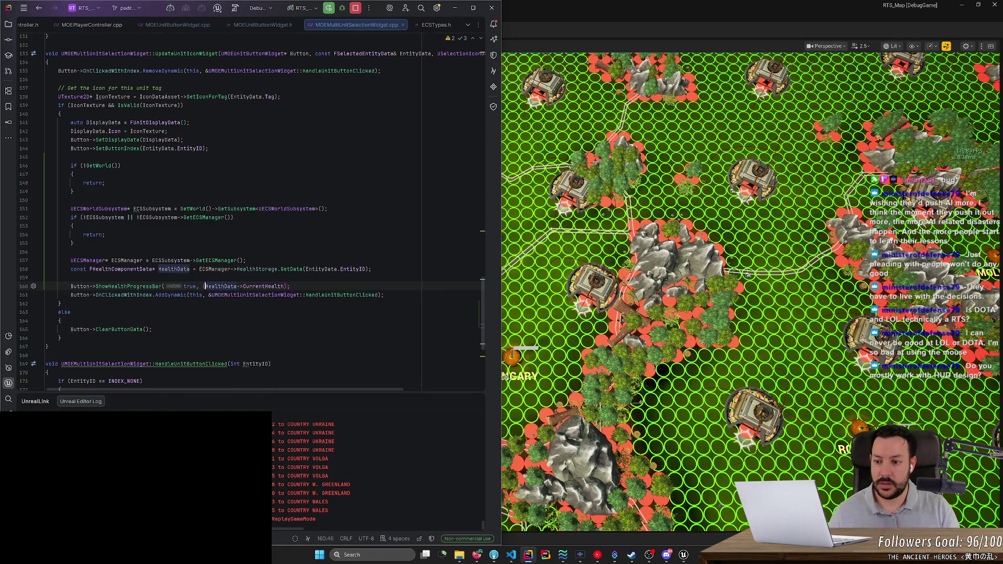
left_click(306, 286)
type("/")
key("Tab")
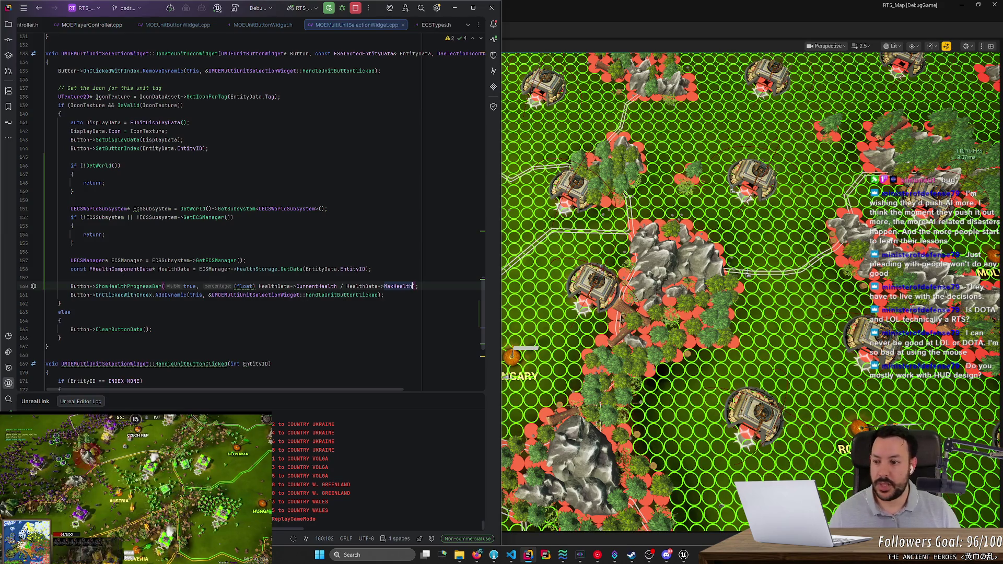
key("Right")
key("Right")
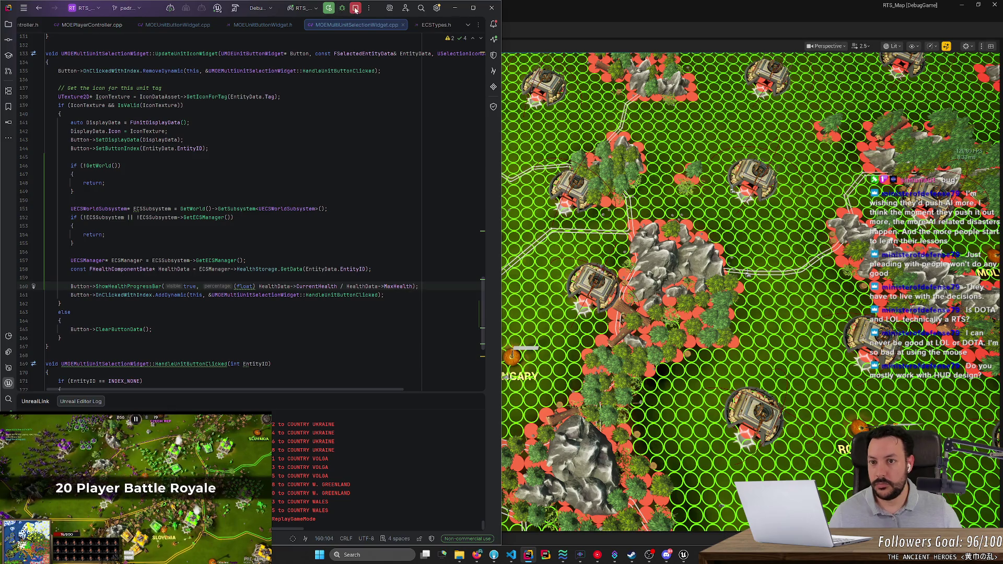
left_click(218, 9)
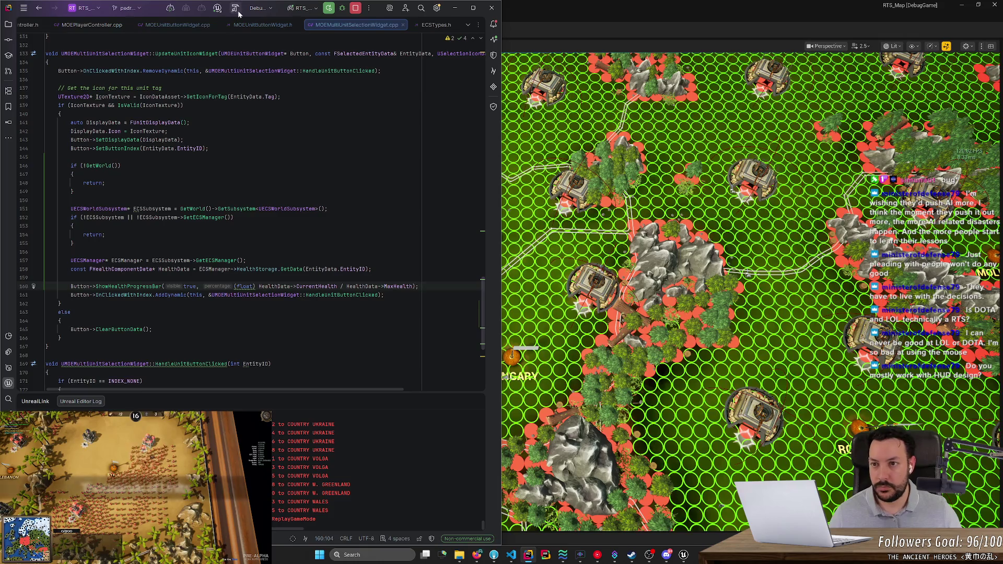
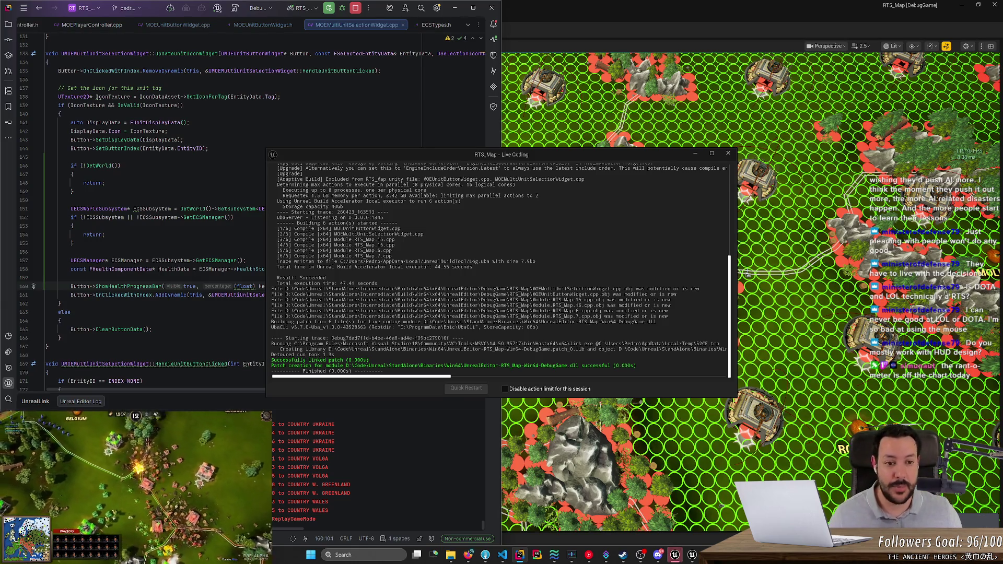
Step: Resize the Live Coding log window, bring Unreal Editor to the front, and close the log
left_click_drag(737, 204, 645, 258)
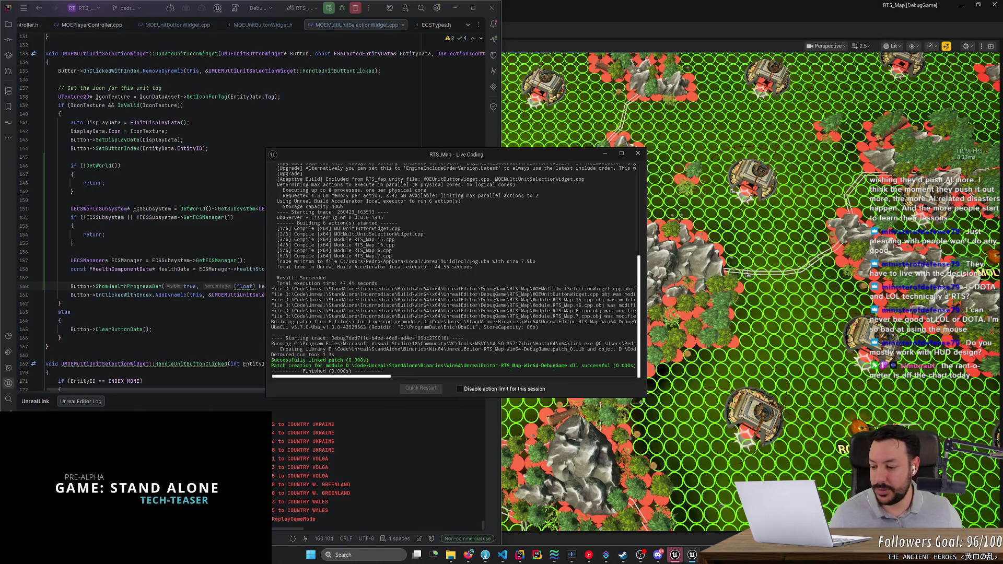
mouse_move(647, 394)
left_mouse_down()
mouse_move(671, 395)
mouse_move(660, 394)
left_mouse_up()
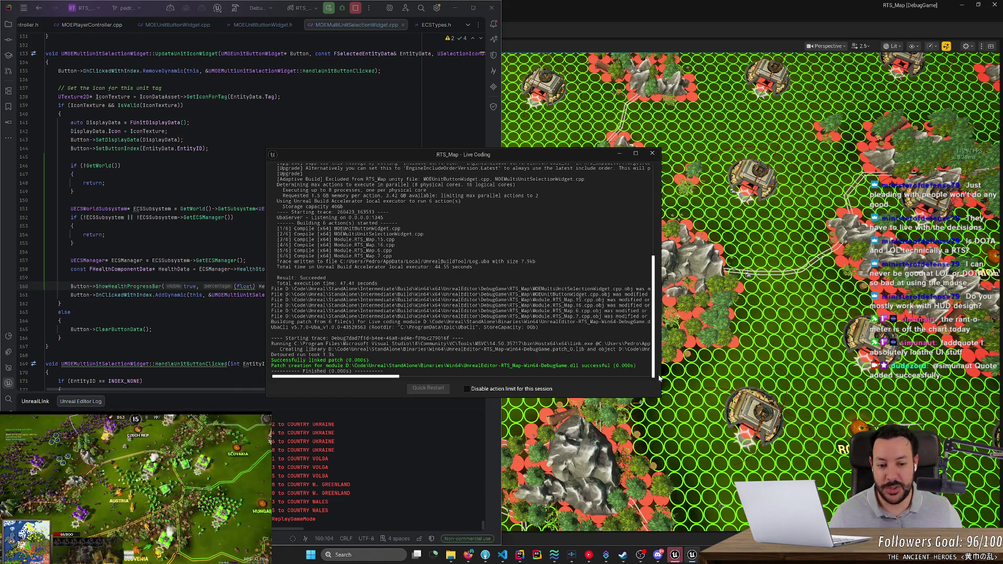
left_click(692, 555)
left_click(687, 549)
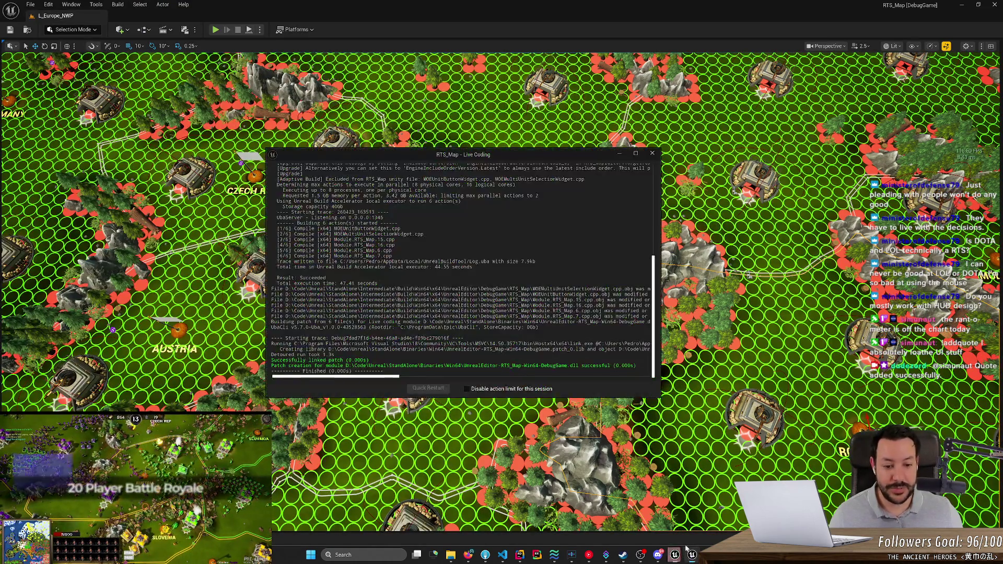
left_click_drag(660, 362, 647, 362)
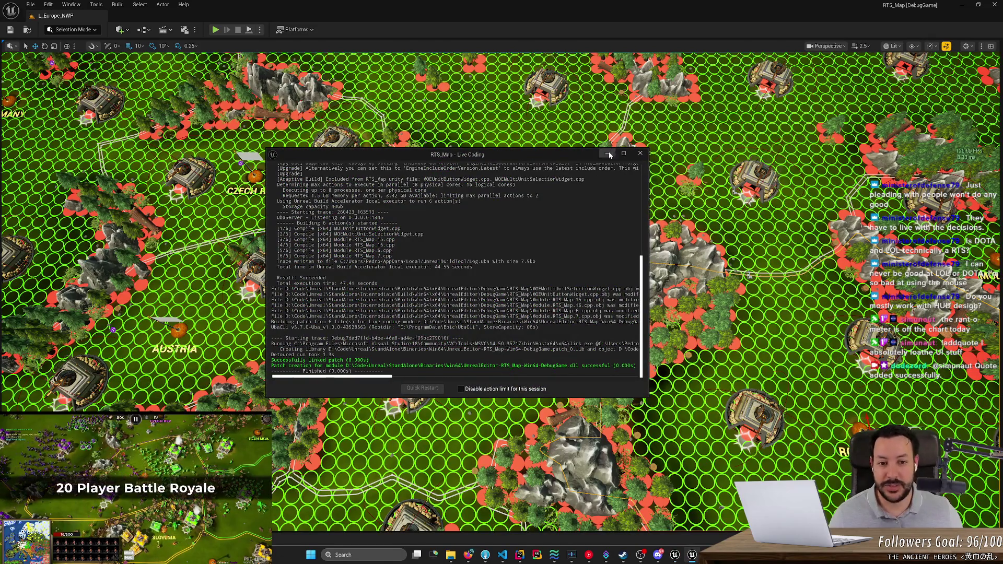
left_click(639, 153)
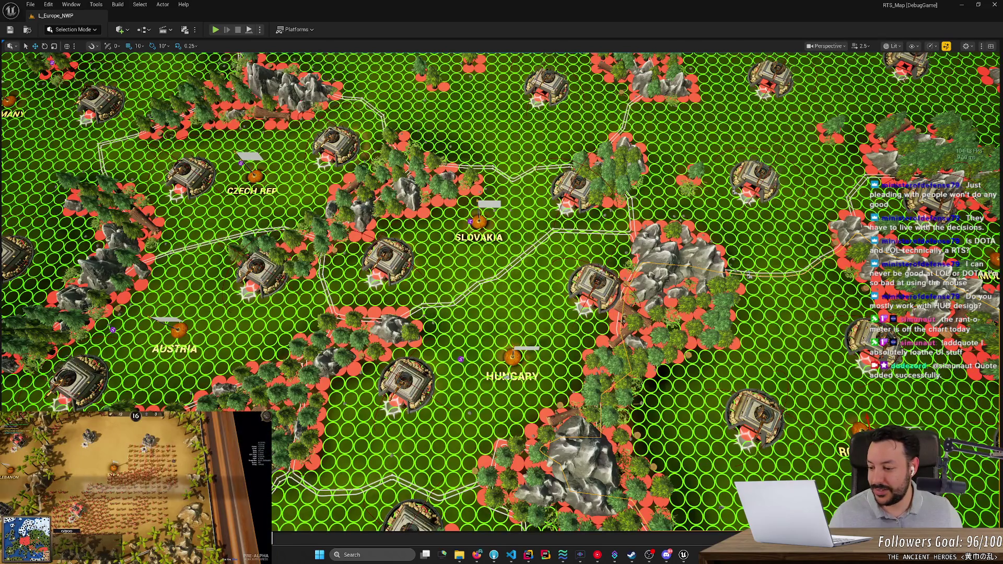
Step: Open the UI_S_HUD widget blueprint from the Content Drawer and start Play In Editor with Alt+P
key("ctrl+space")
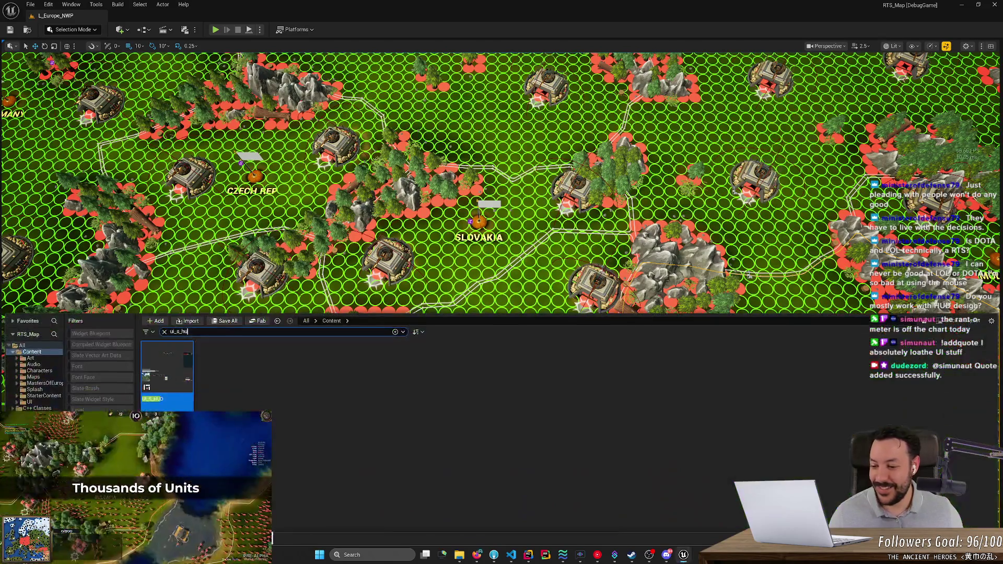
double_click(167, 358)
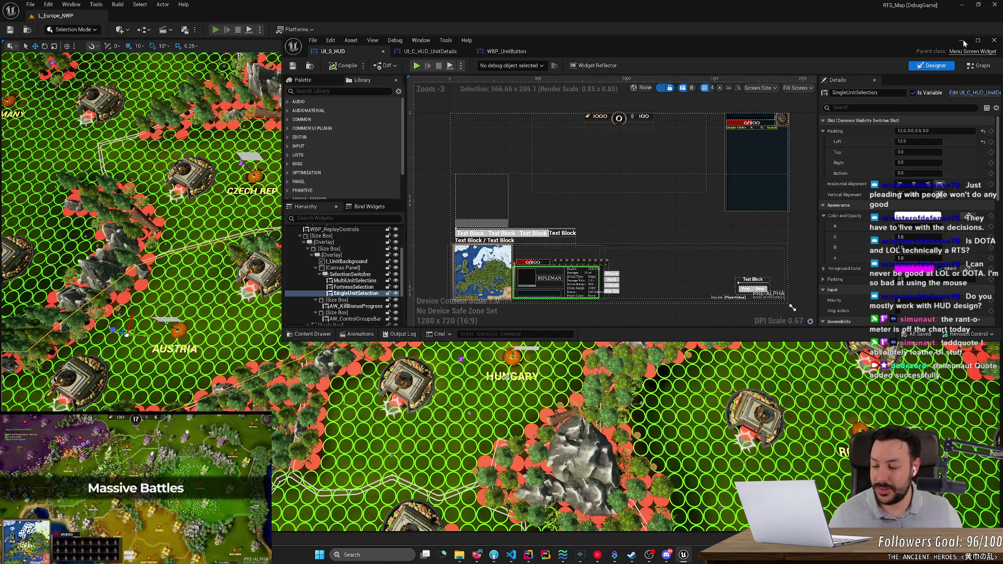
key("alt+p")
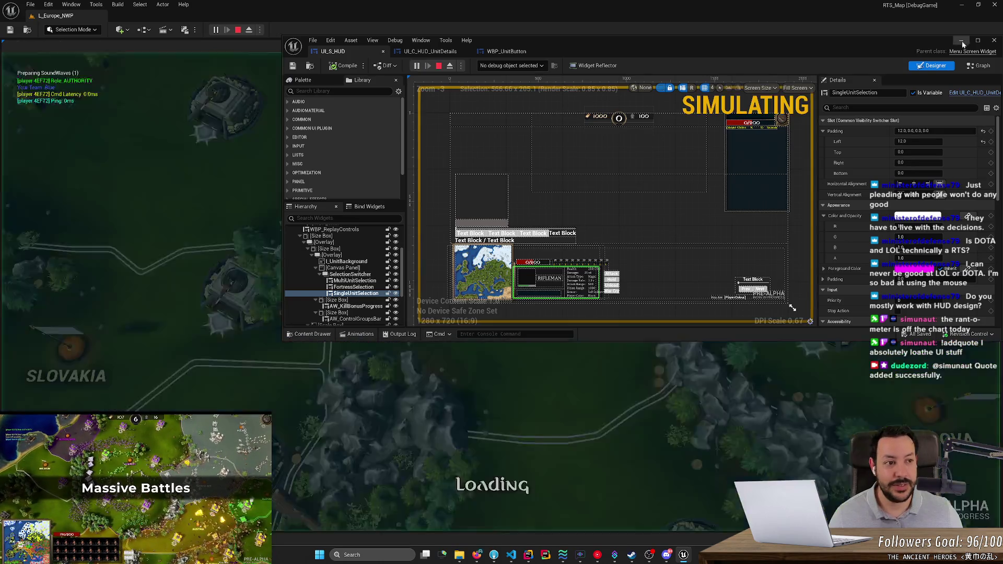
Step: Train a new soldier with Q and box-select the three soldiers beside the base
left_click(959, 41)
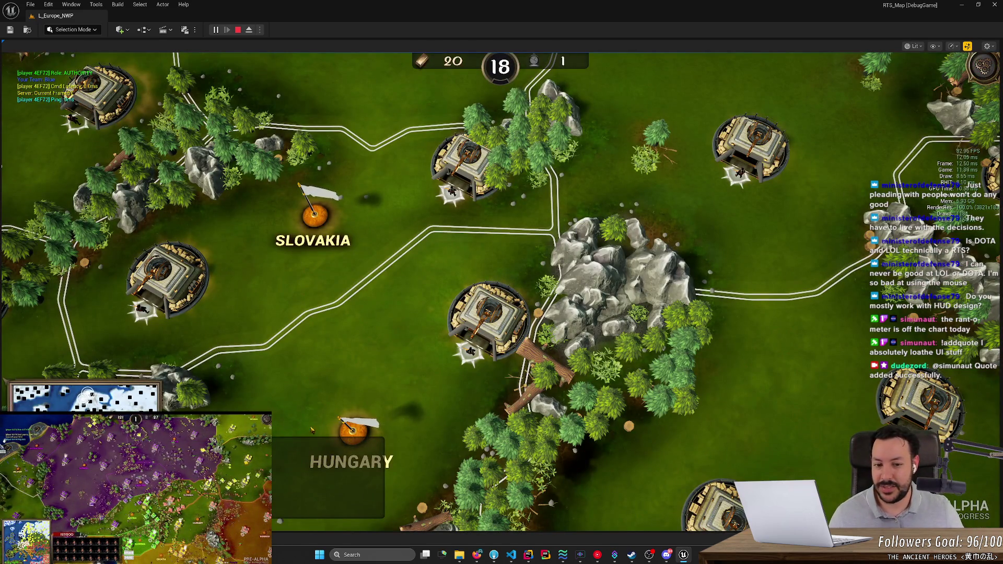
scroll(502, 282, "down", 1)
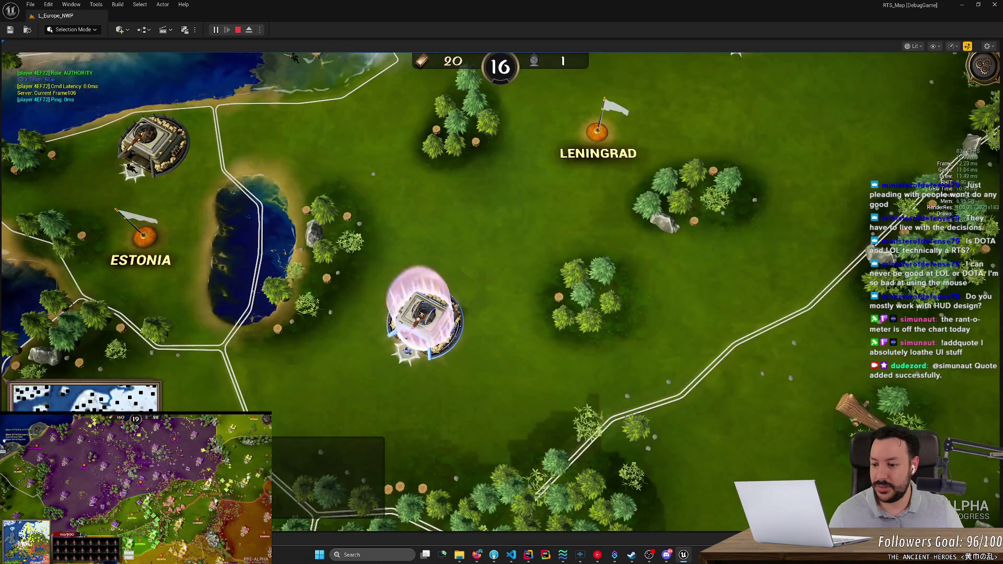
key("q")
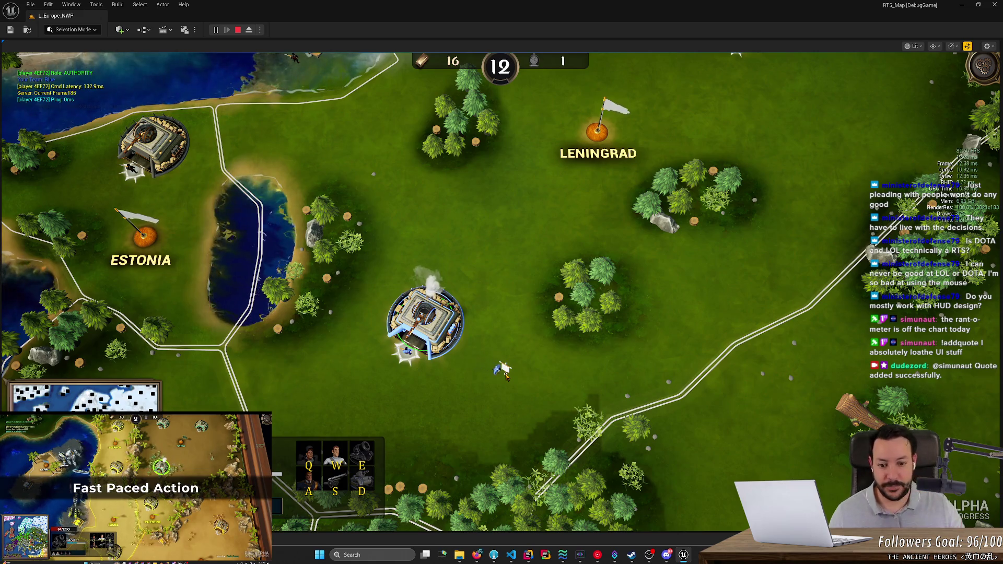
left_click_drag(528, 406, 454, 350)
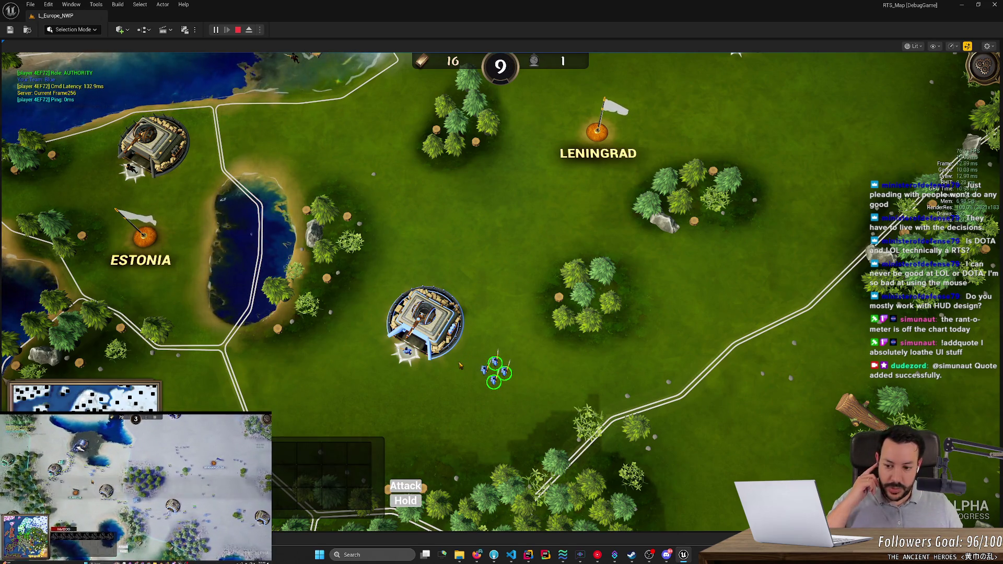
Step: Alternate single-unit selections to check the Health 200/200 stats with box-selections of central units
key("a")
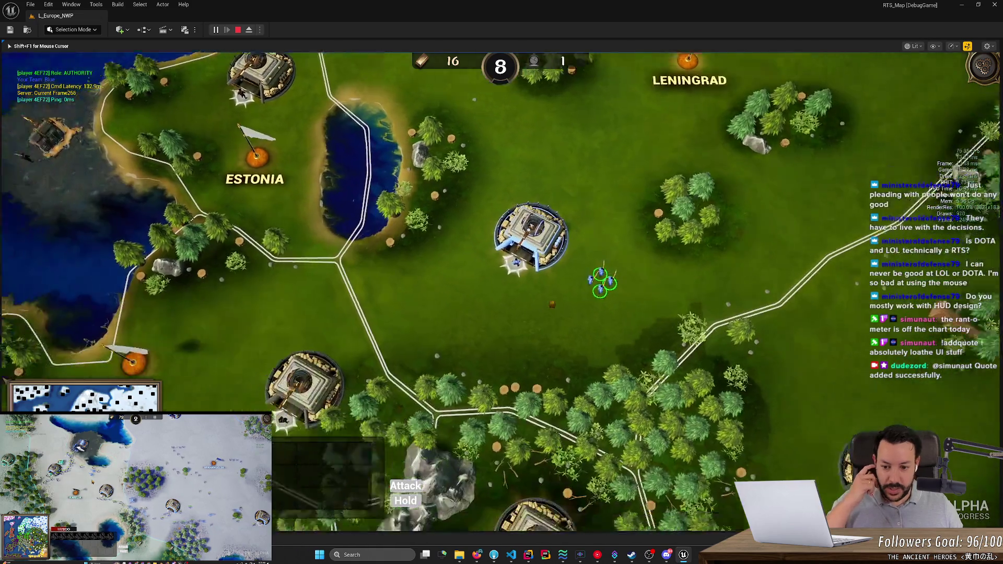
scroll(612, 409, "down", 3)
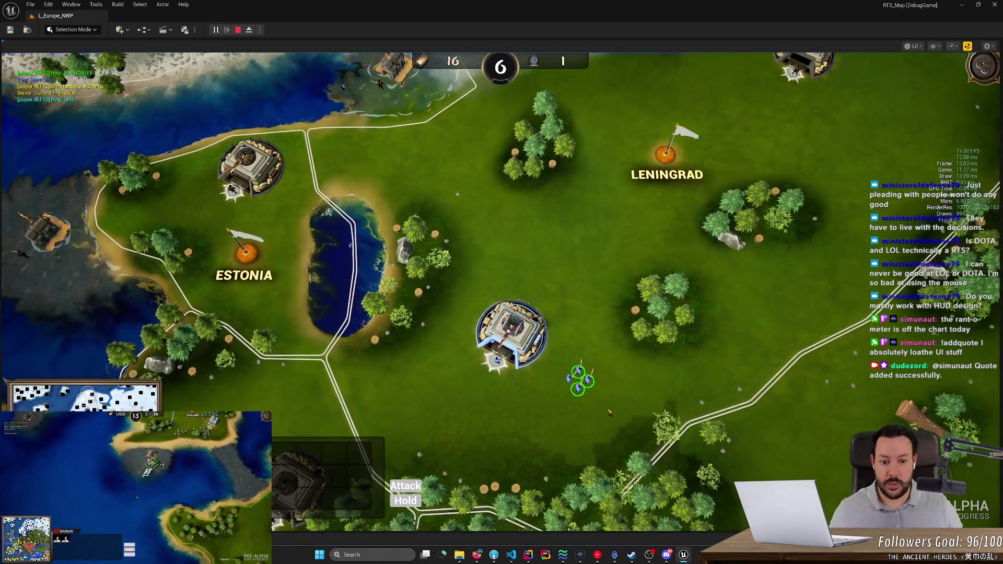
key("s")
left_click(629, 241)
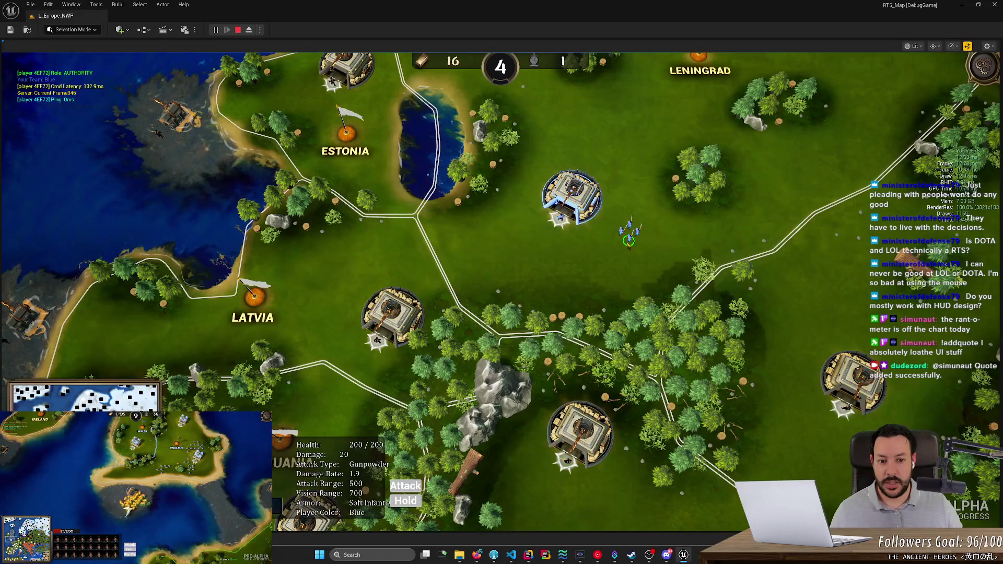
left_click_drag(355, 156, 794, 372)
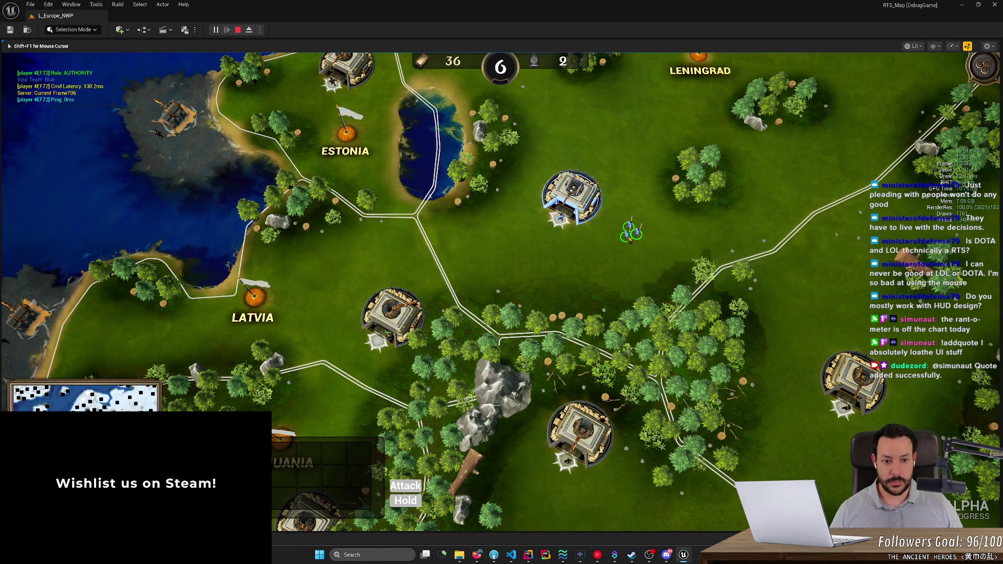
left_click(616, 242)
left_click_drag(409, 331, 736, 208)
left_click_drag(418, 309, 727, 175)
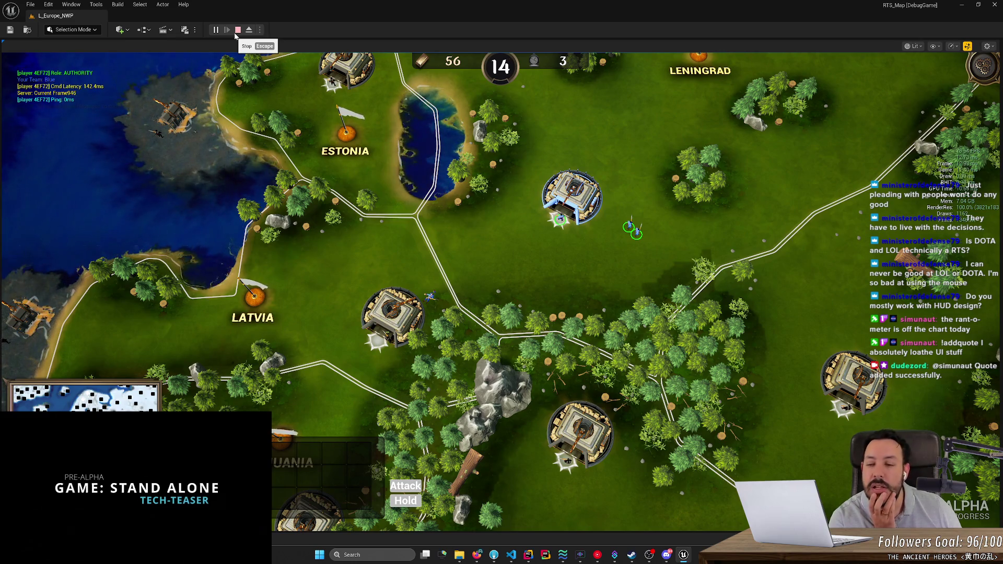
Step: Stop the Play-in-Editor session and switch over to Fork
left_click(238, 30)
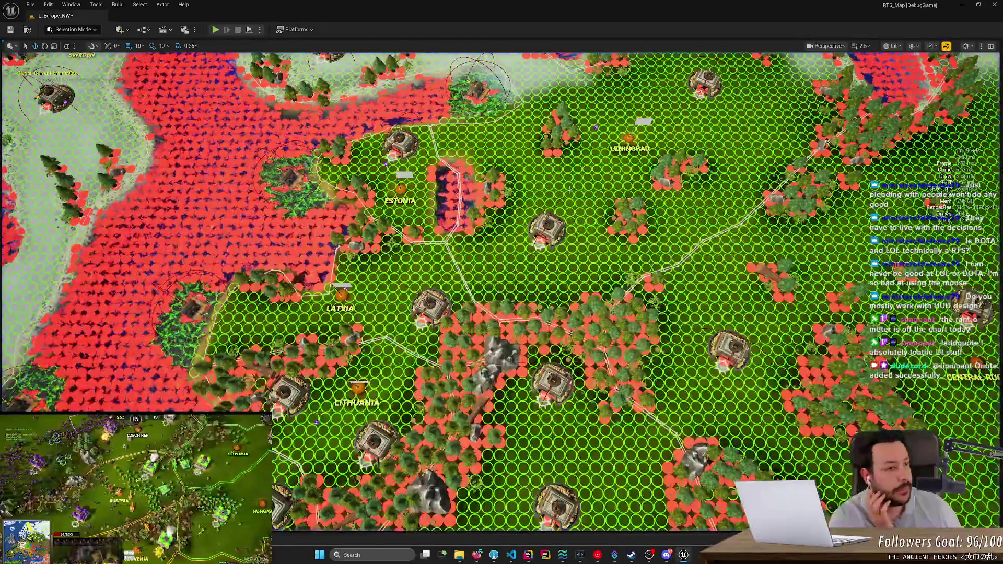
left_click(494, 557)
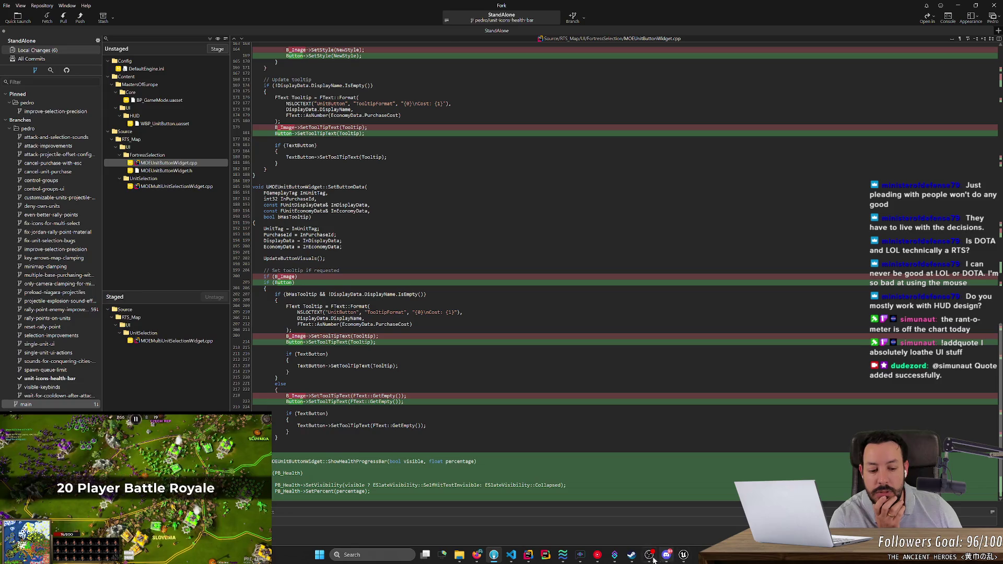
left_click(596, 557)
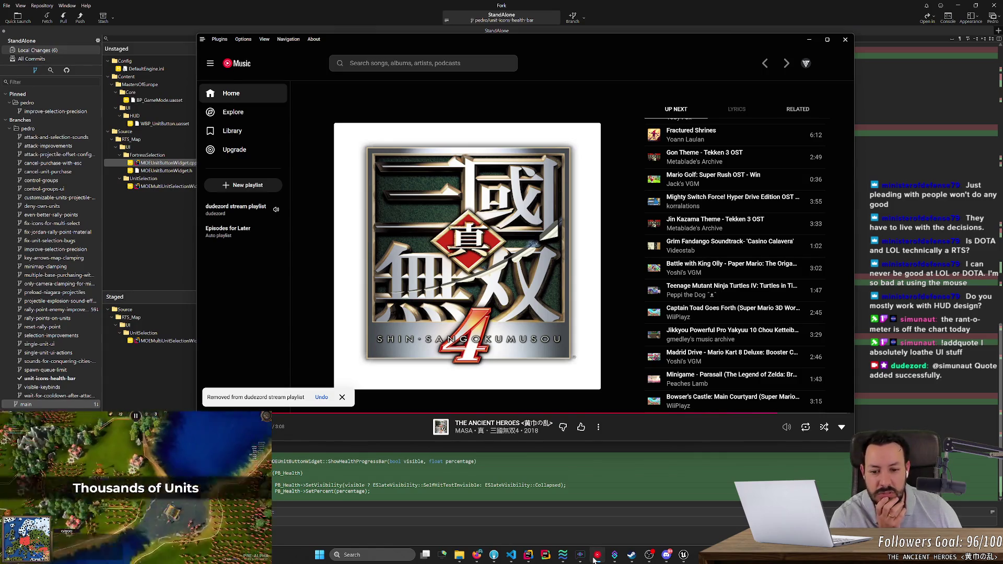
left_click(596, 557)
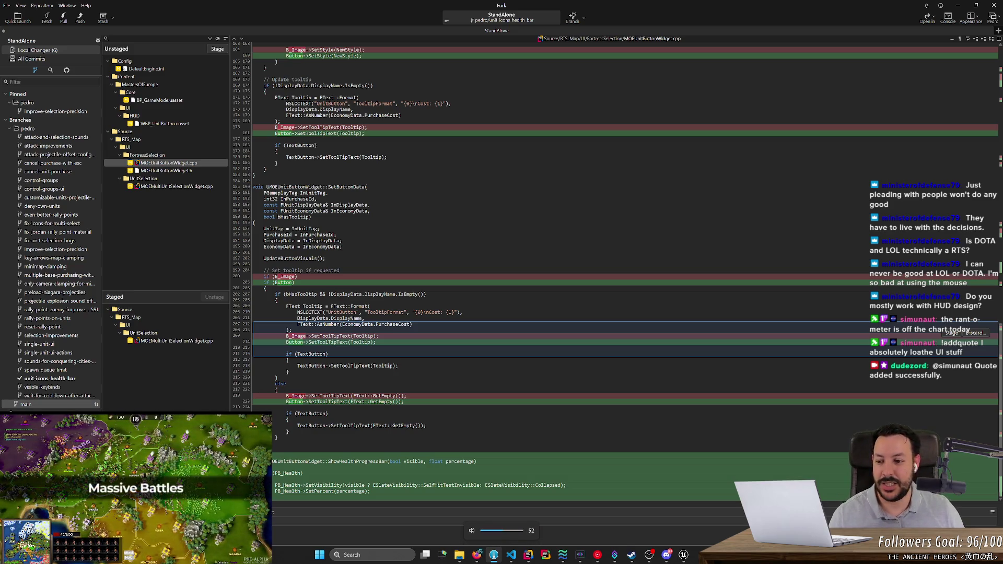
Step: Stage MOEUnitButtonWidget.cpp, WBP_UnitButton.uasset and MOEUnitButtonWidget.h in Fork
double_click(188, 163)
double_click(178, 124)
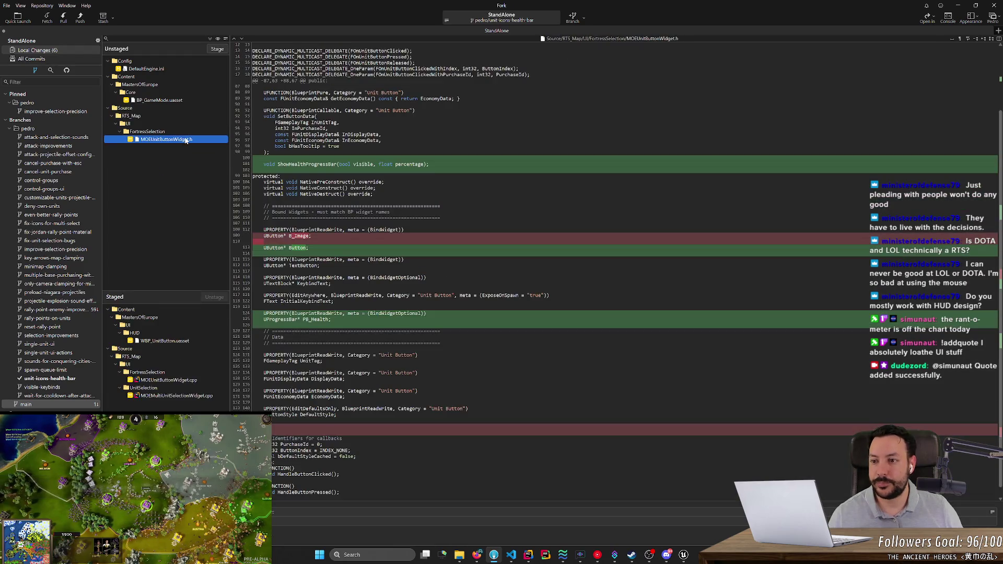
double_click(186, 140)
left_click(531, 559)
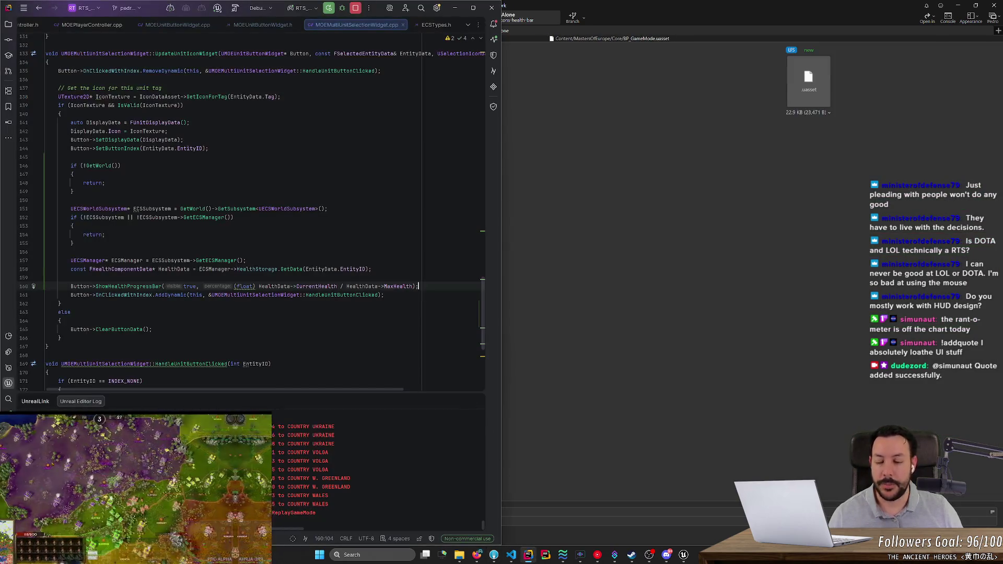
Step: Go from the ShowHealthProgressBar call to the class declaration in MOEMultiUnitSelectionWidget.h
double_click(128, 286)
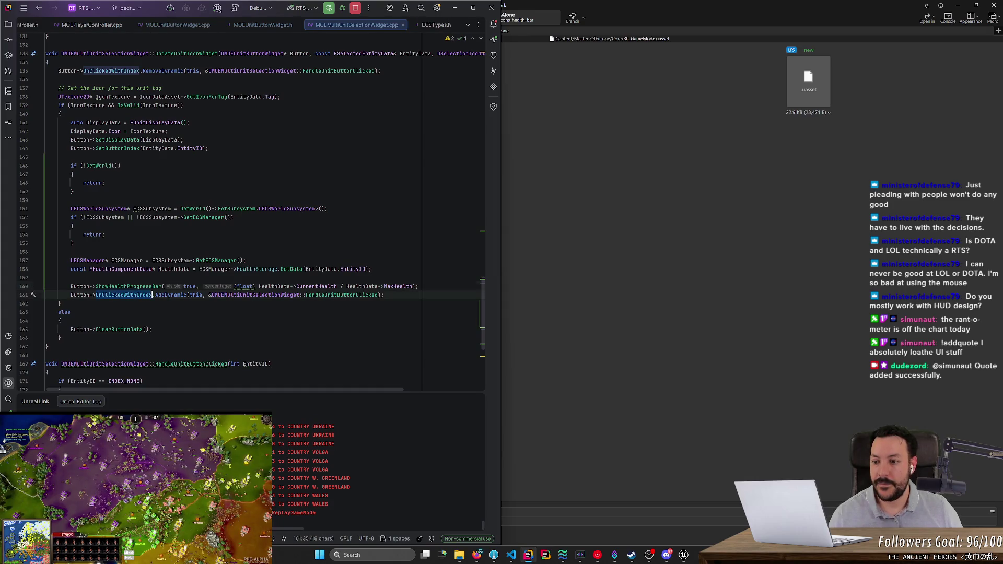
left_click_drag(482, 310, 505, 67)
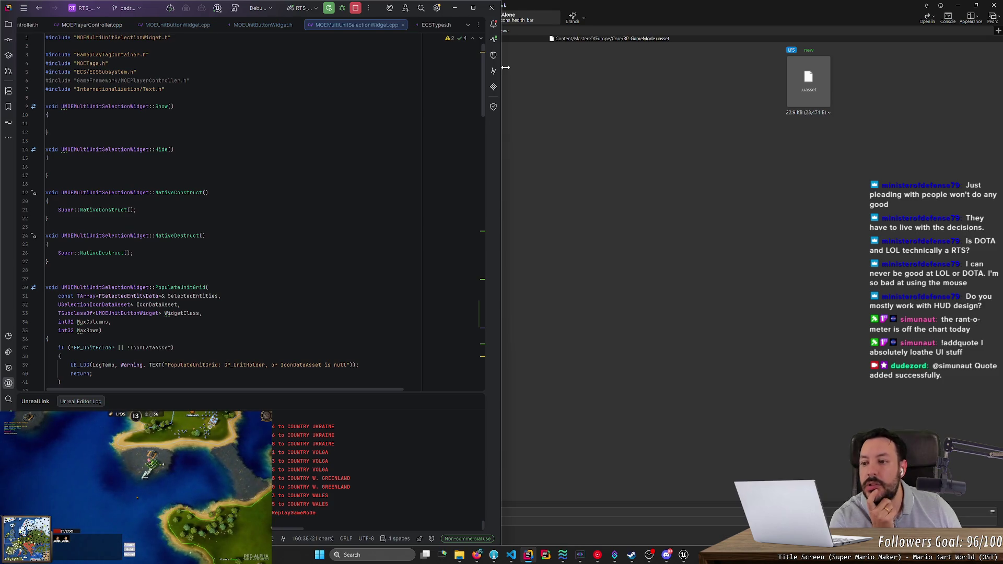
left_click(46, 270)
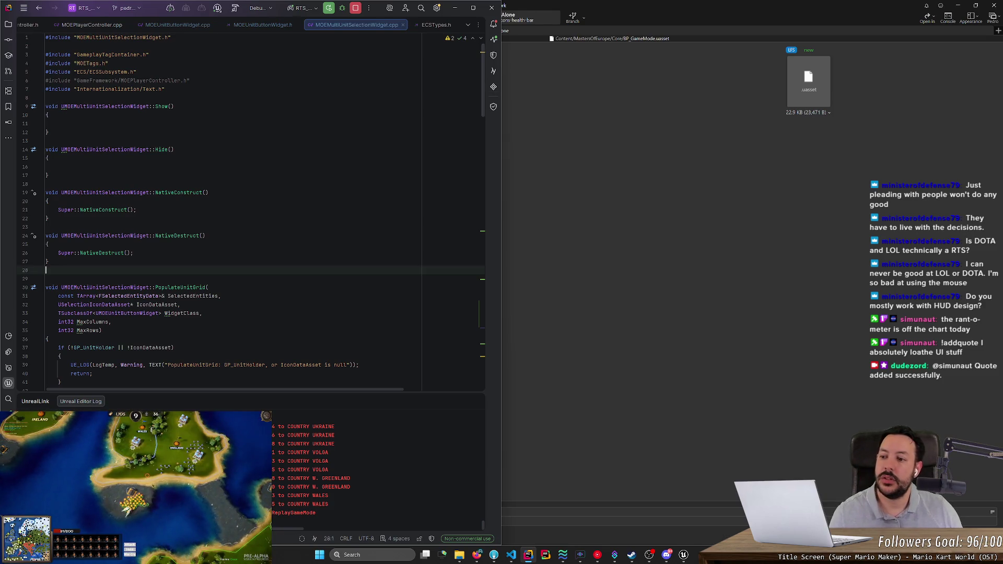
left_click(104, 287, "ctrl")
left_click(216, 157)
left_click(476, 555)
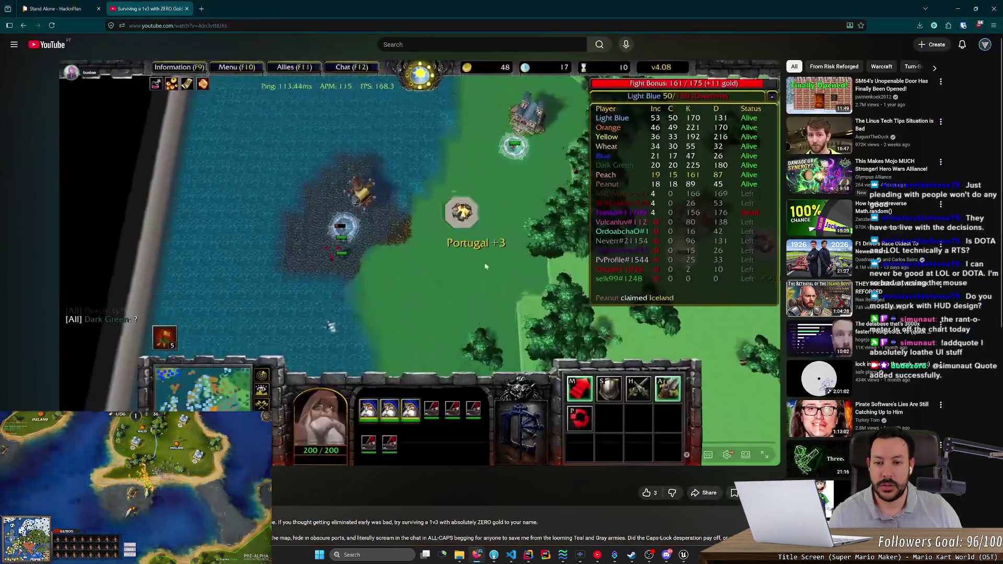
Step: Search 'UUserWidget unreal' and open the full UUserWidget class reference from the docs result
key("ctrl+t")
type("UUserWidget unreal")
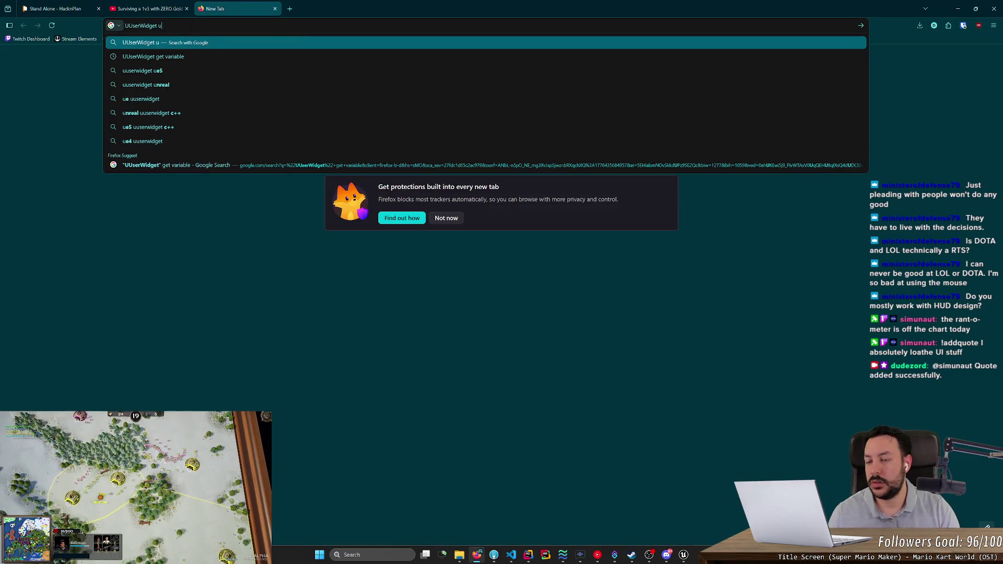
key("Return")
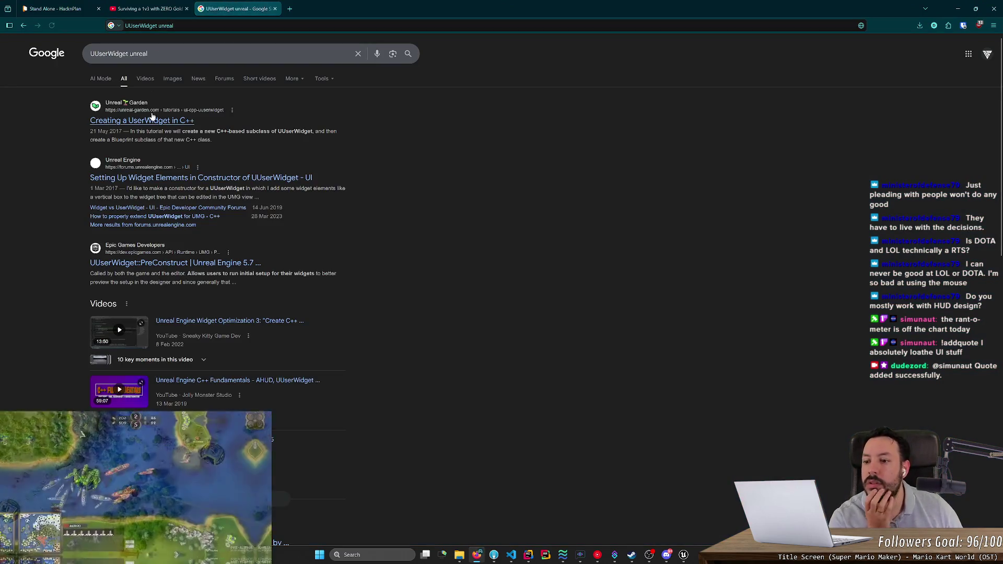
left_click(175, 265)
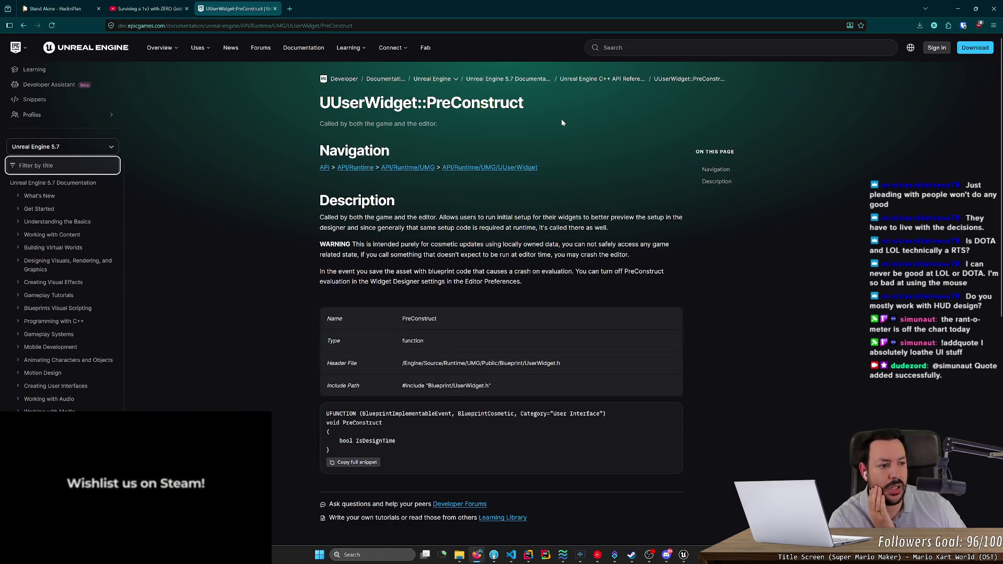
scroll(996, 89, "down", 1)
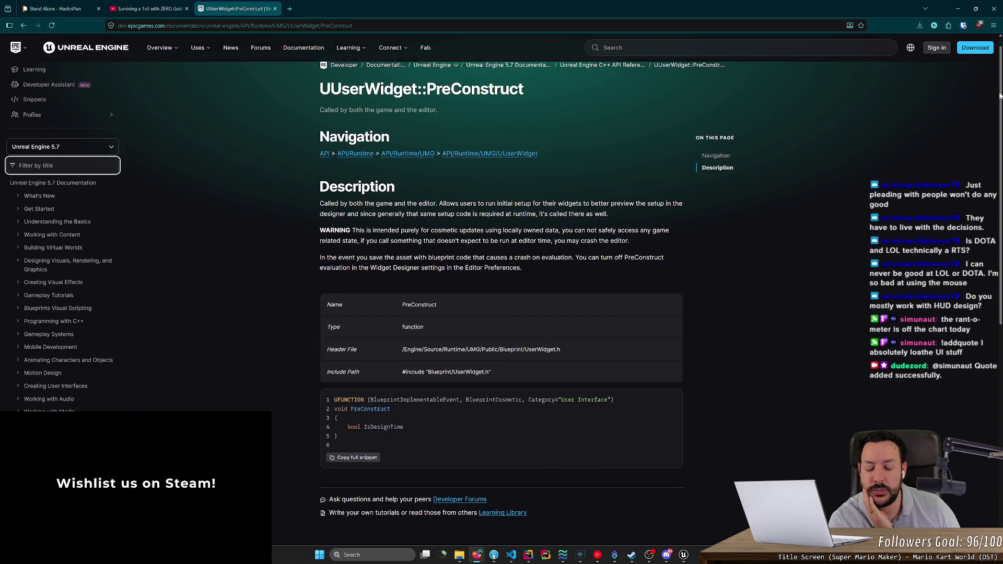
scroll(997, 89, "up", 1)
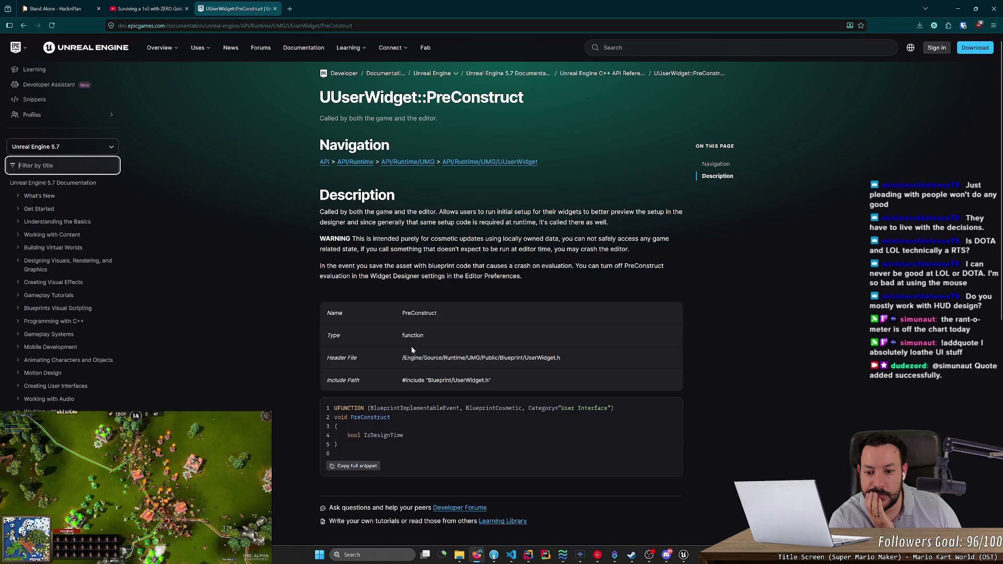
left_click(486, 162)
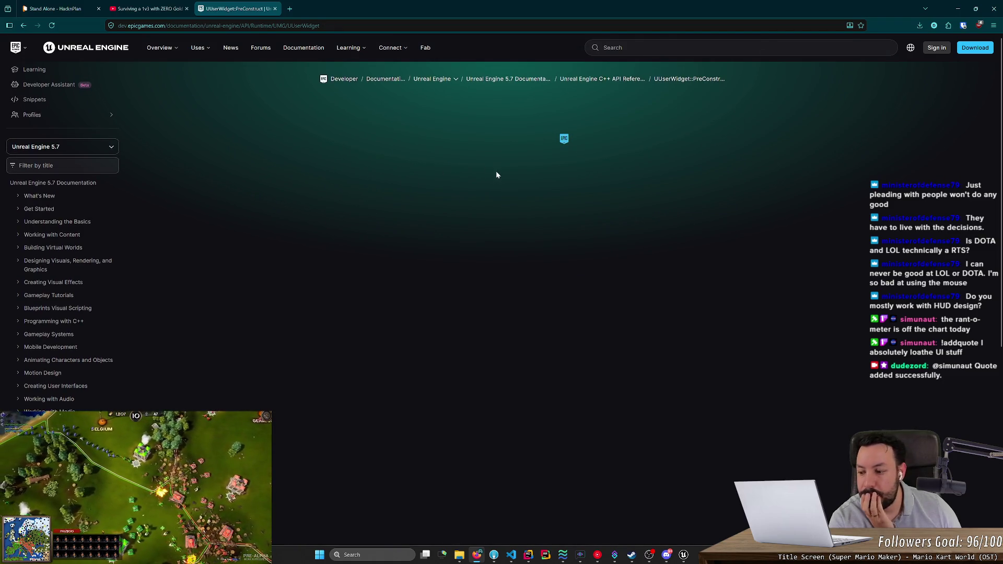
Step: Jump to the Public functions section of the UUserWidget reference
scroll(233, 274, "down", 8)
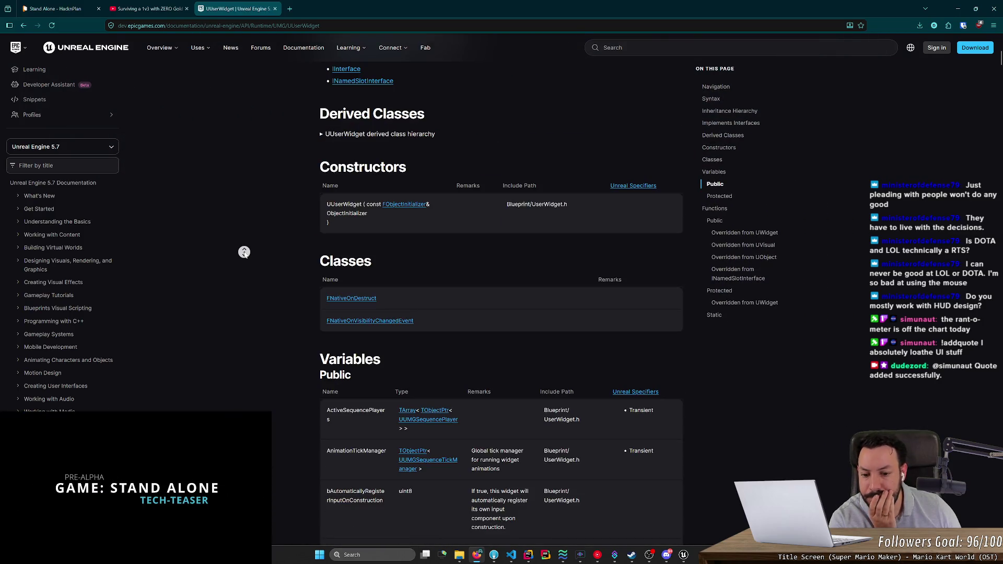
scroll(242, 265, "down", 2)
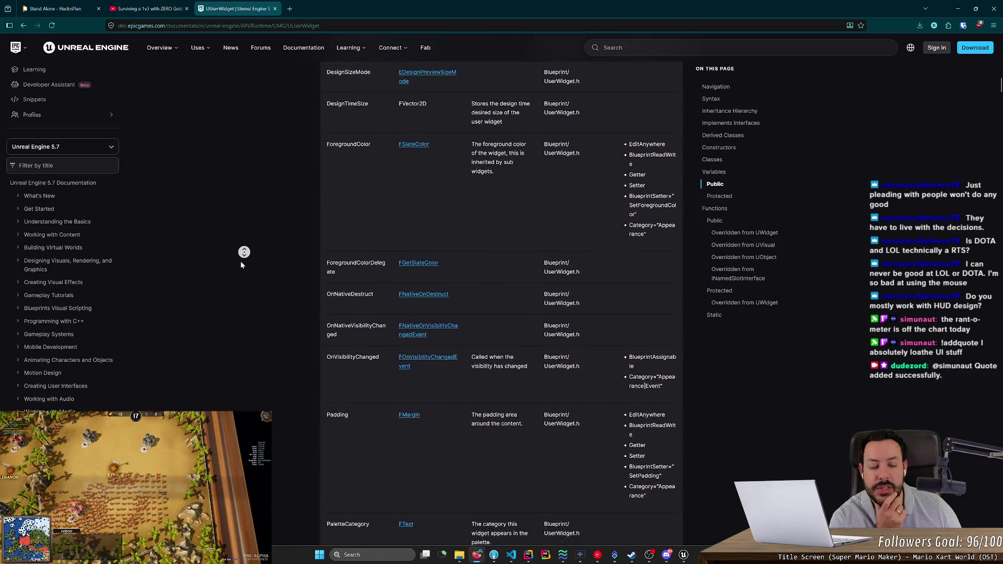
middle_click(241, 264)
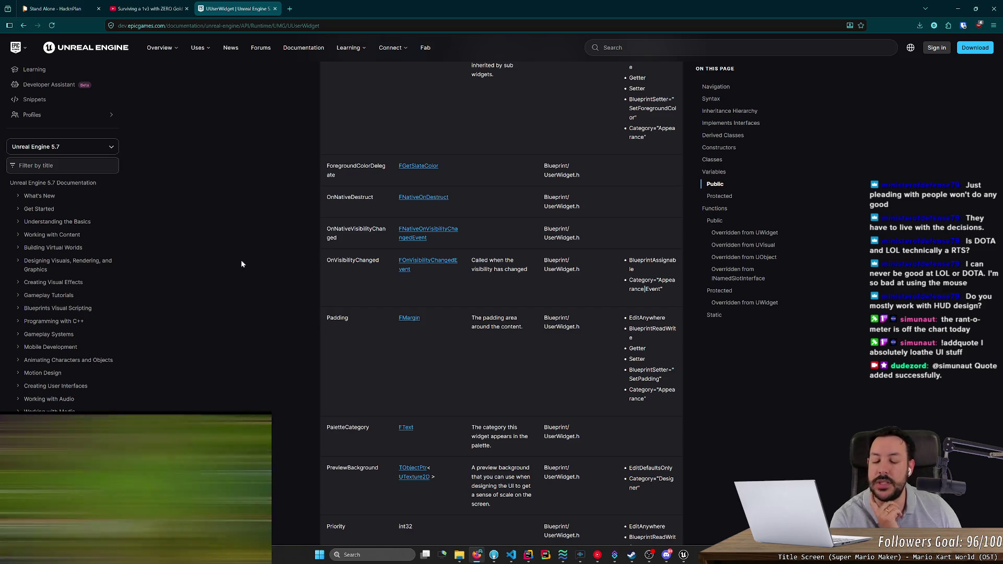
scroll(243, 277, "down", 3)
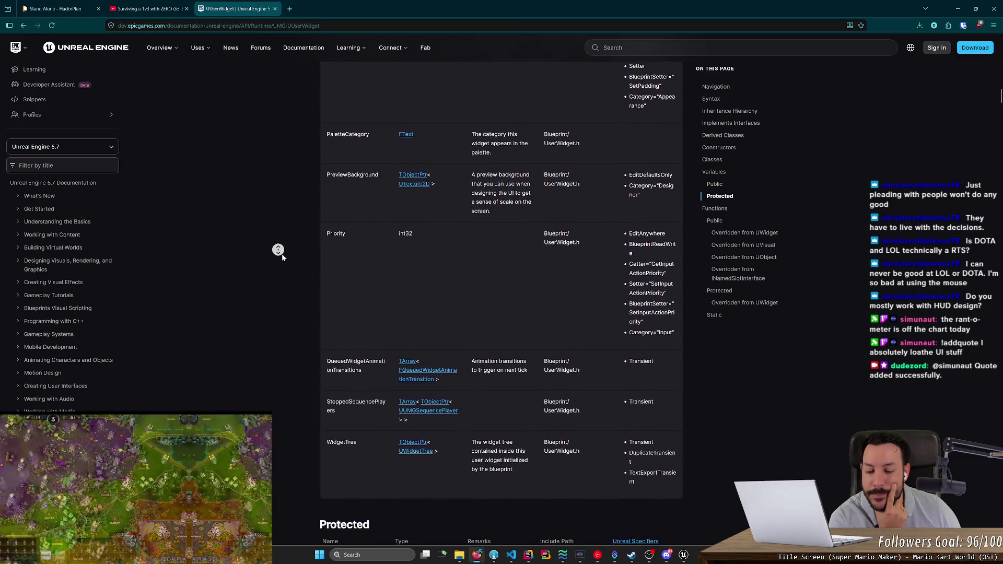
scroll(303, 198, "down", 10)
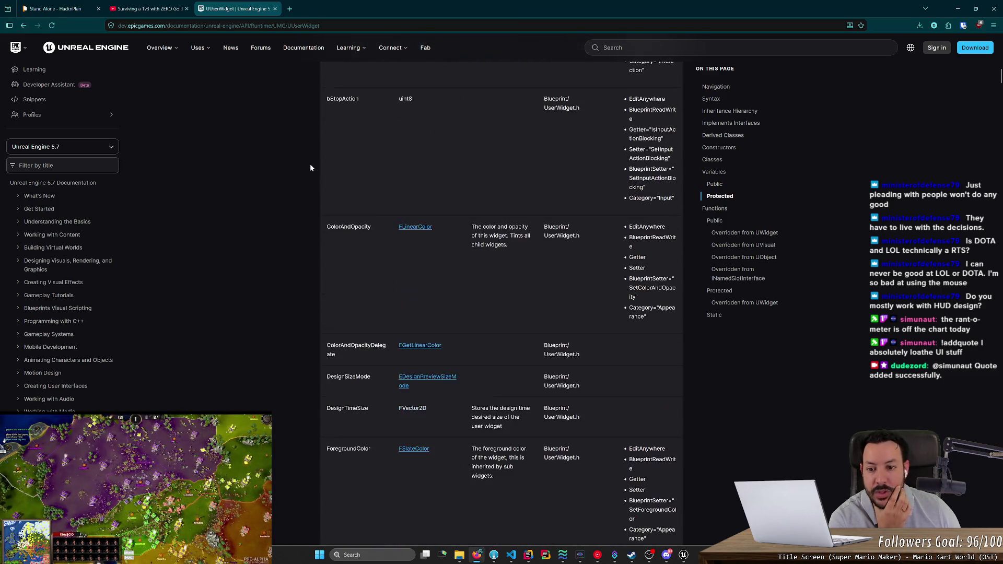
left_click(715, 221)
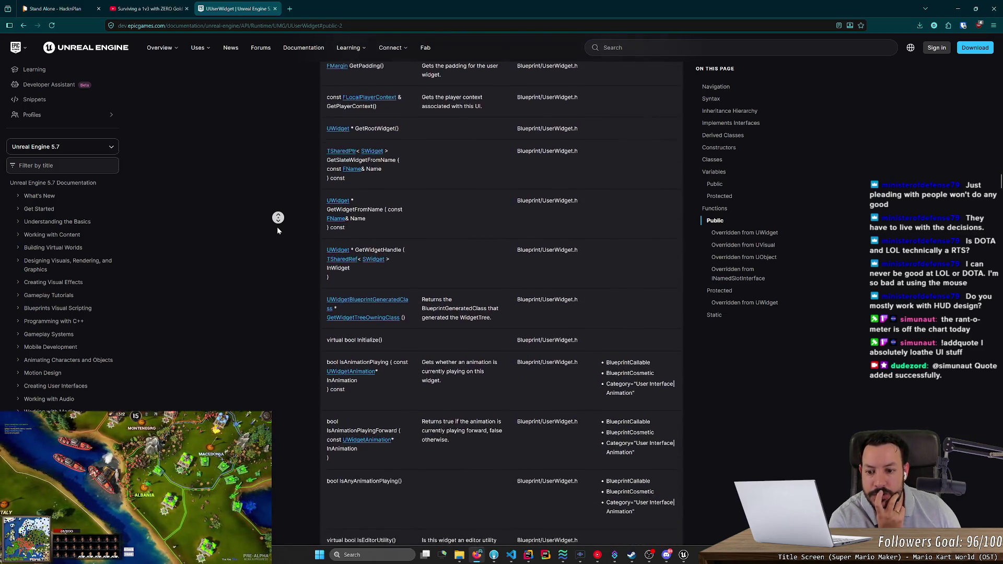
Step: Browse the public functions list, inspecting entries such as the IsAnimationPlaying signature
middle_click(277, 228)
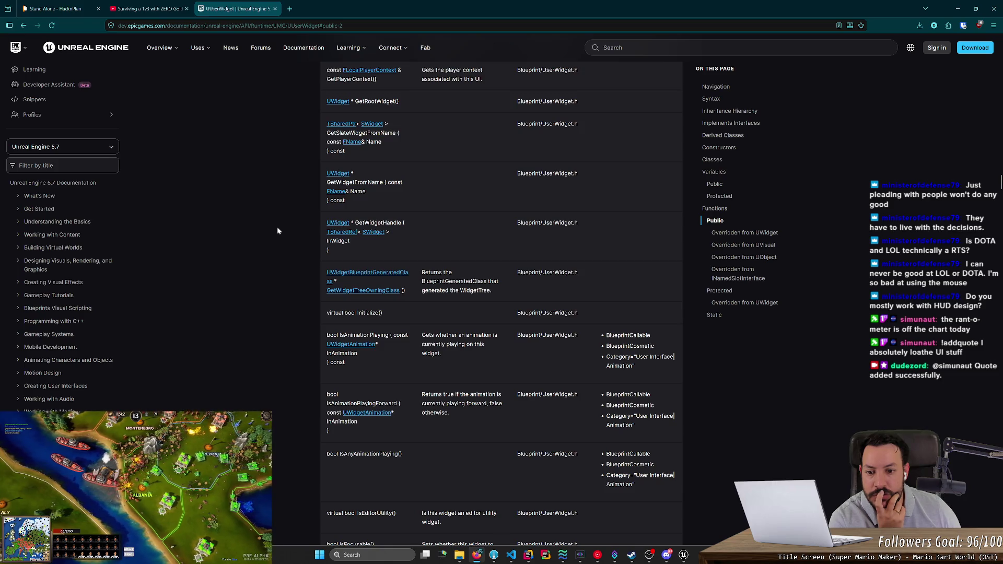
scroll(368, 287, "up", 2)
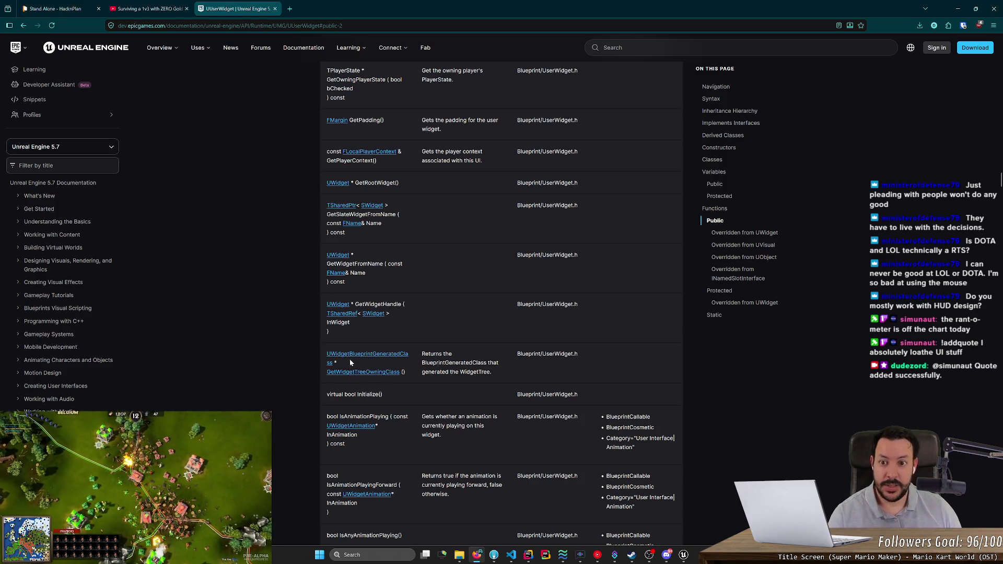
scroll(369, 387, "up", 3)
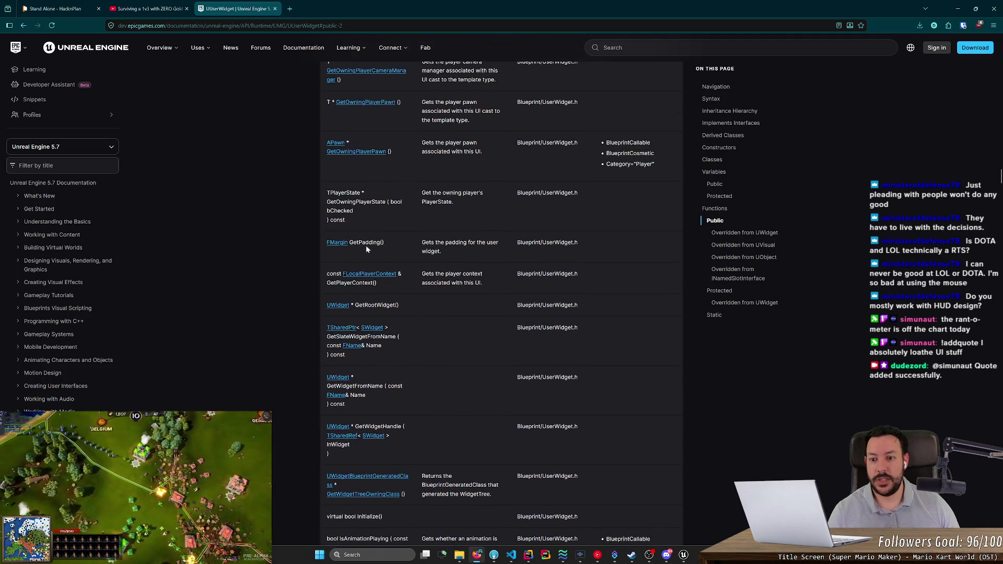
left_click(368, 212)
scroll(372, 391, "up", 1)
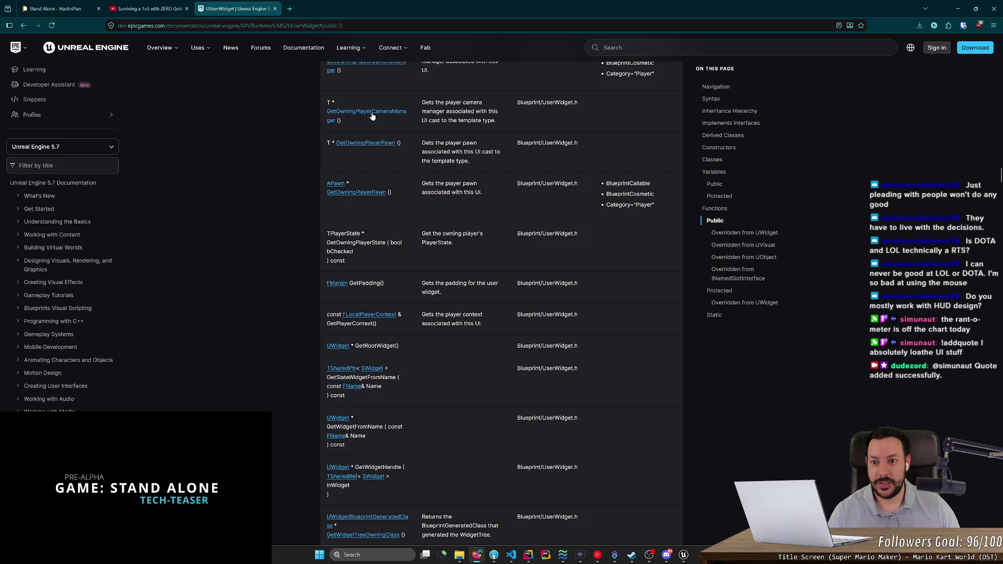
scroll(372, 116, "down", 6)
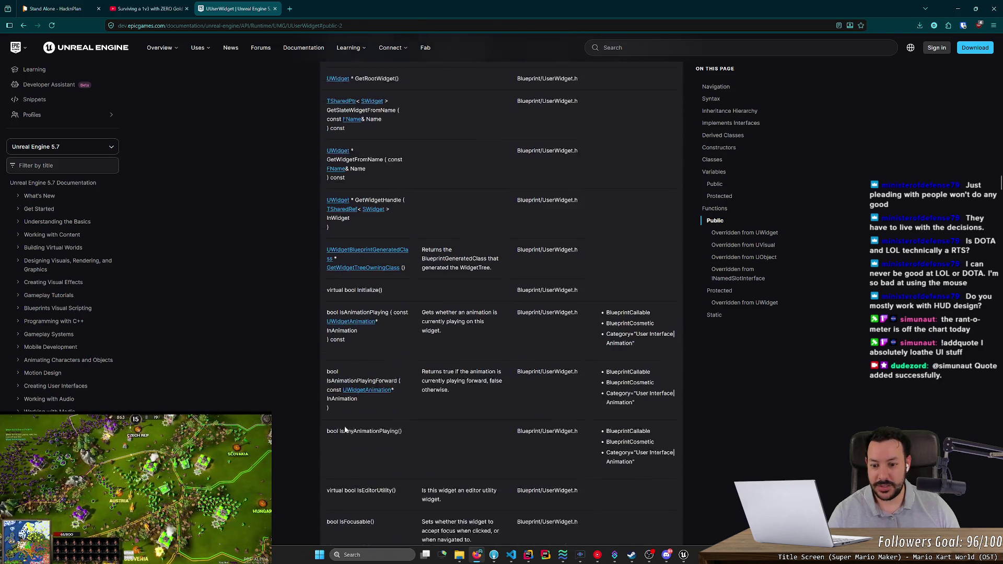
mouse_move(324, 322)
left_mouse_down()
mouse_move(434, 366)
mouse_move(387, 395)
left_mouse_up()
left_click(387, 396)
scroll(367, 395, "down", 2)
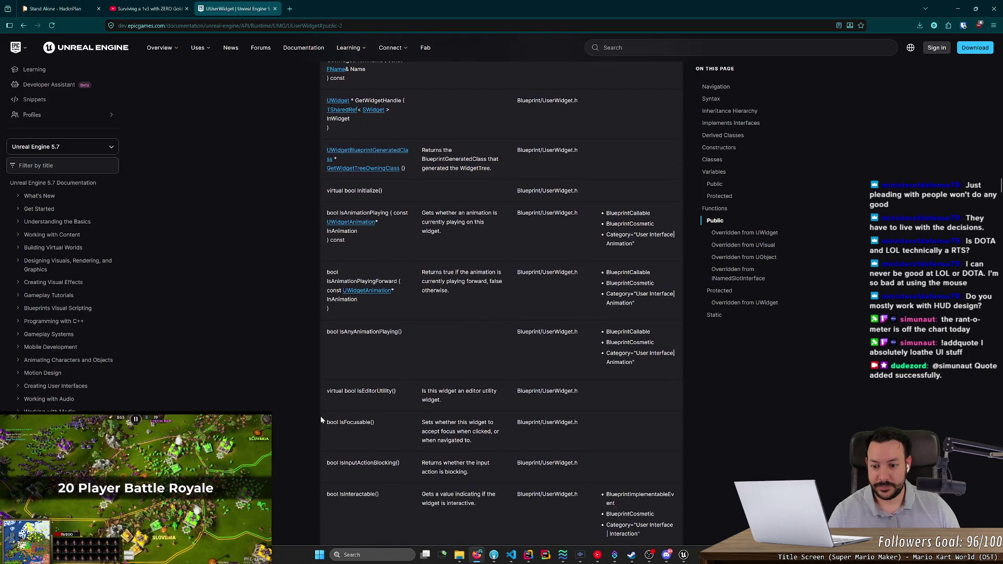
scroll(319, 418, "down", 2)
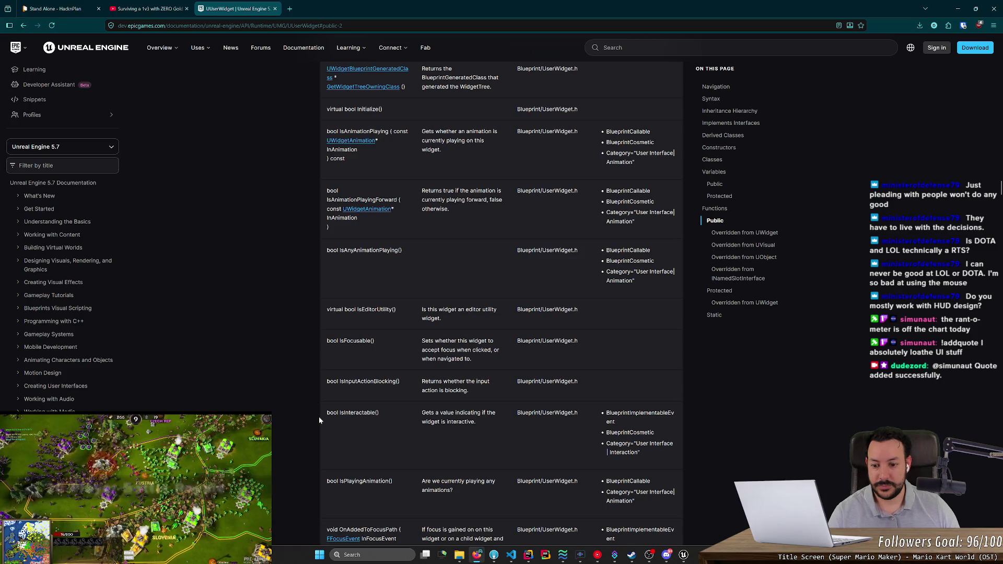
scroll(318, 416, "down", 5)
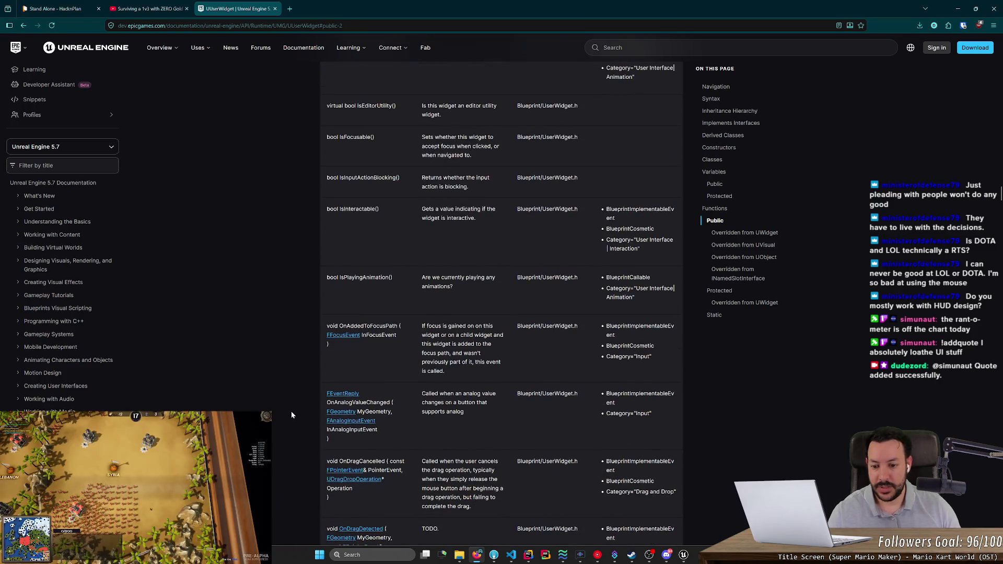
key("ctrl+f")
Step: Find 'tick' on the page and cycle its matches, from bHasScriptImplementedTick through NativeTick to TickActionsAndAnimation
type("tick")
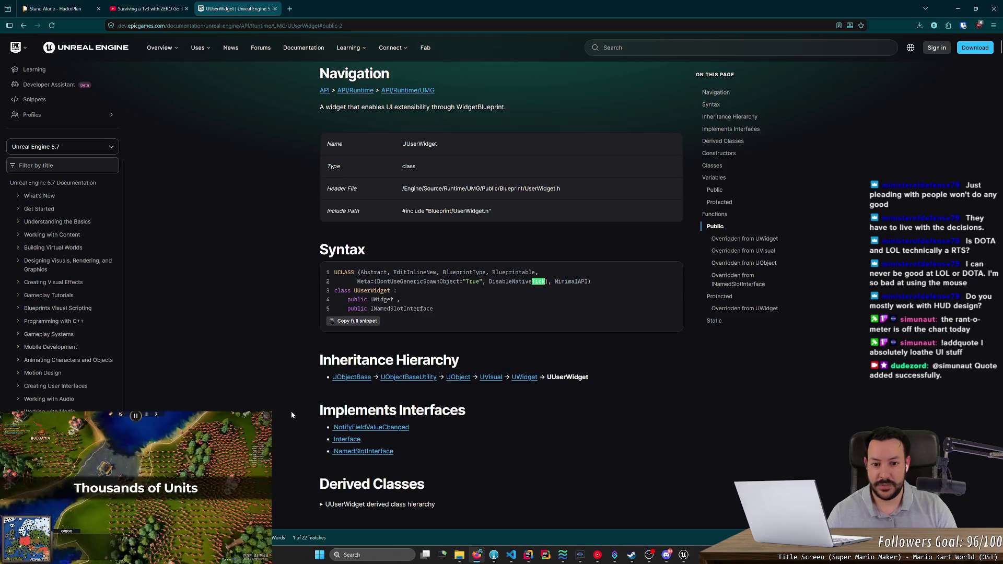
key("Return")
key("Return")
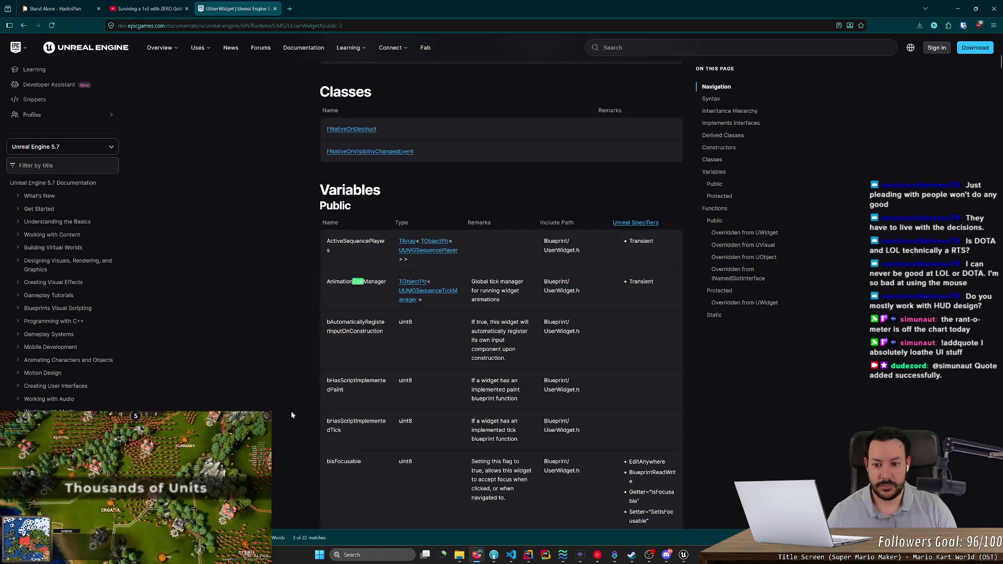
key("Return")
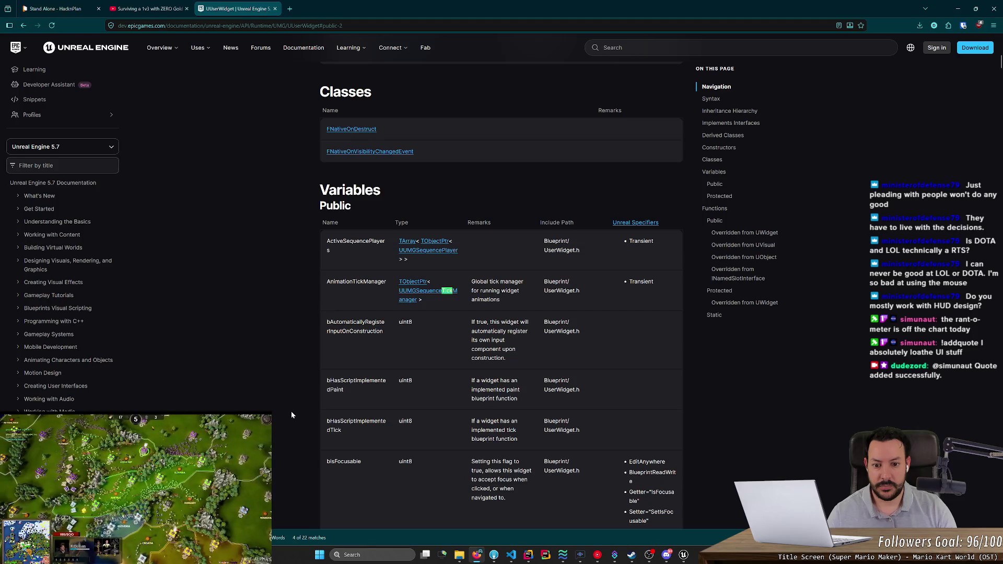
key("Return")
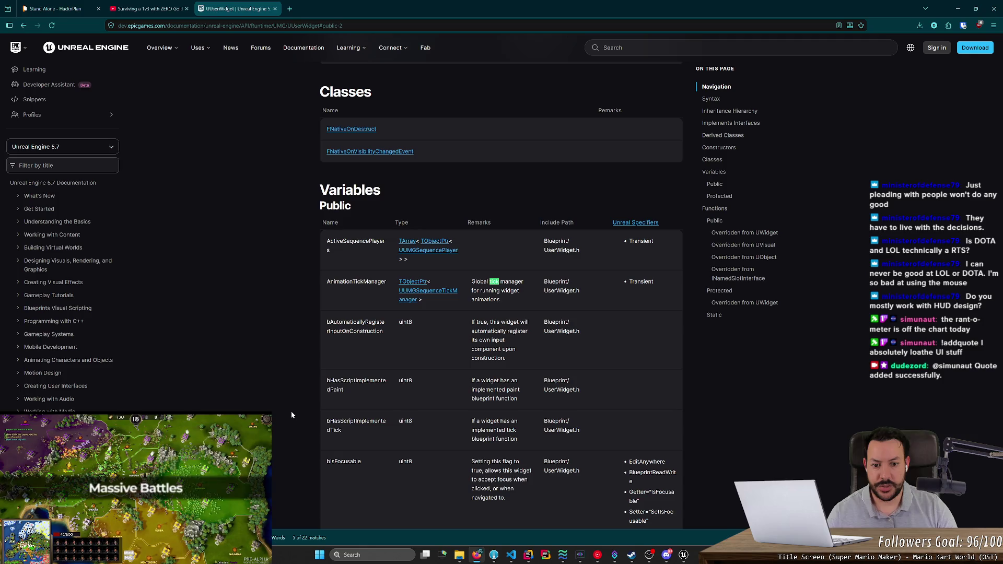
key("Return")
key("Return")
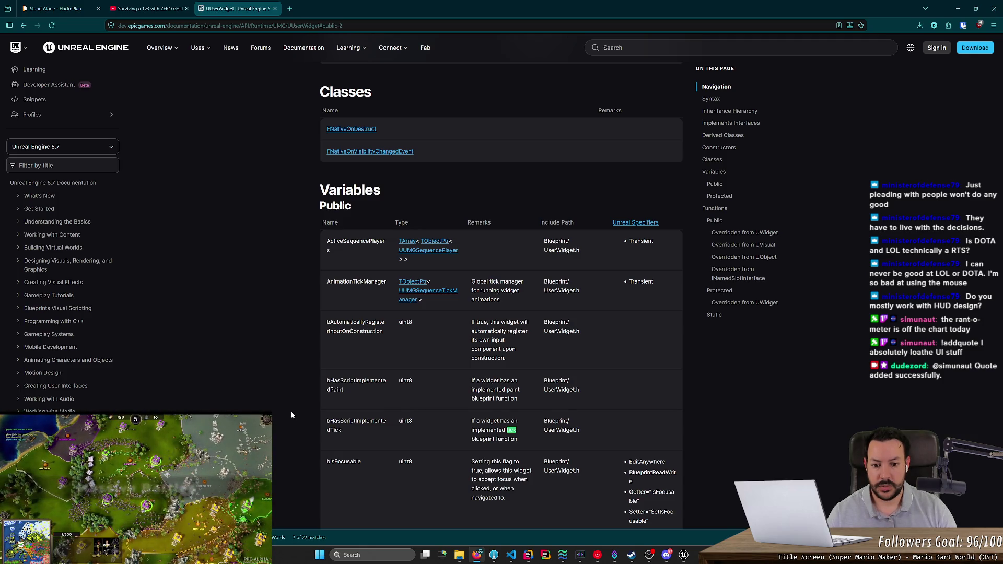
key("Return")
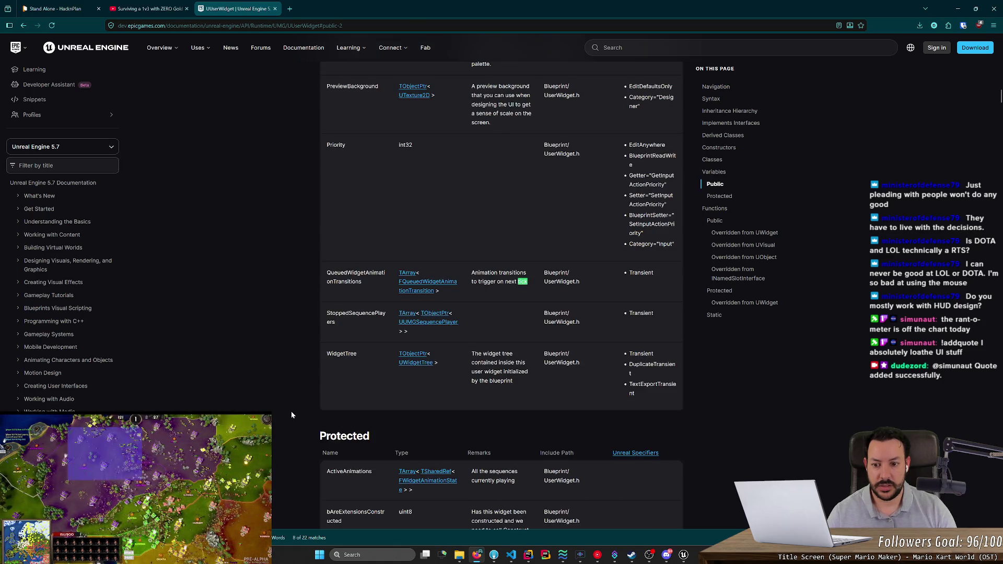
key("Return")
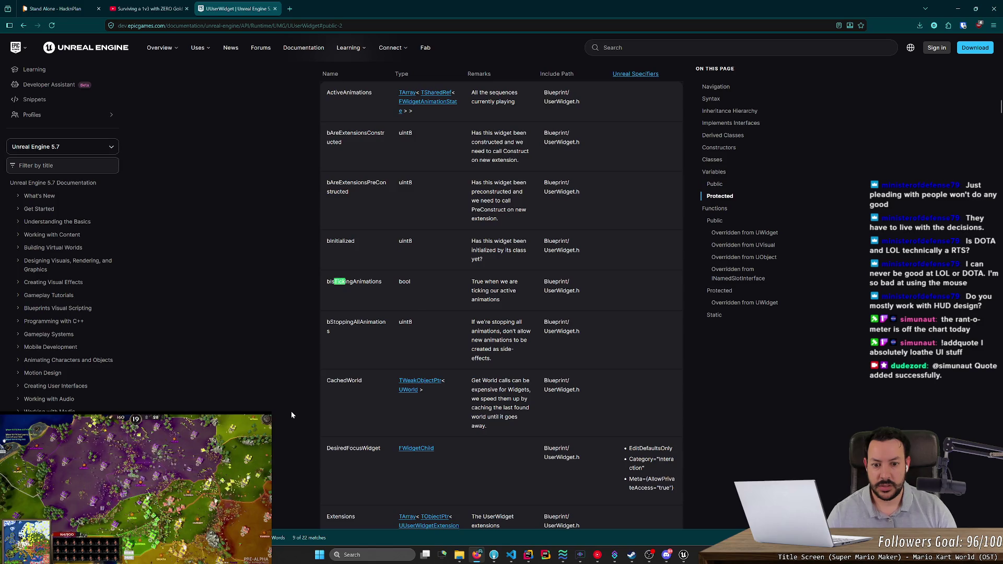
key("Return")
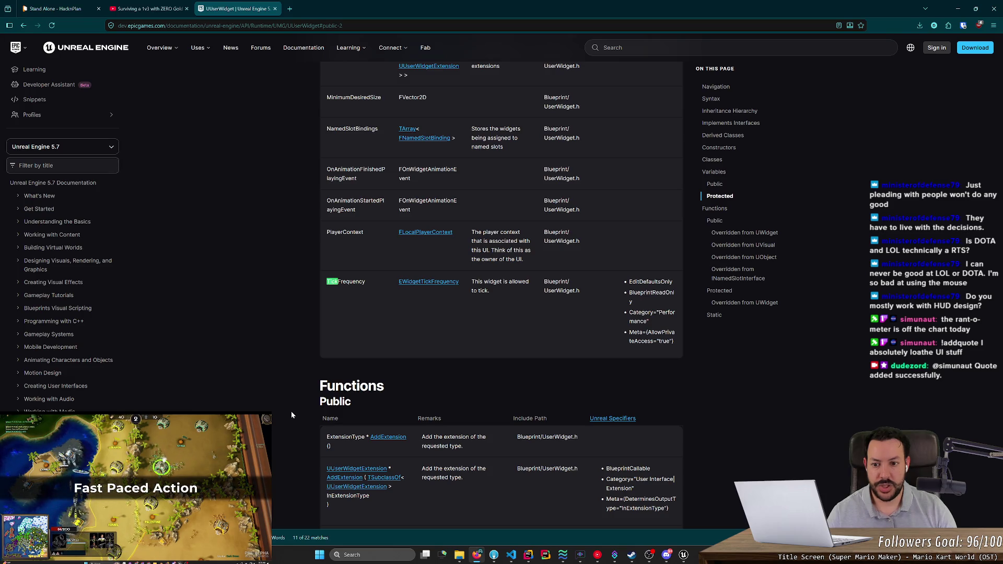
key("Return")
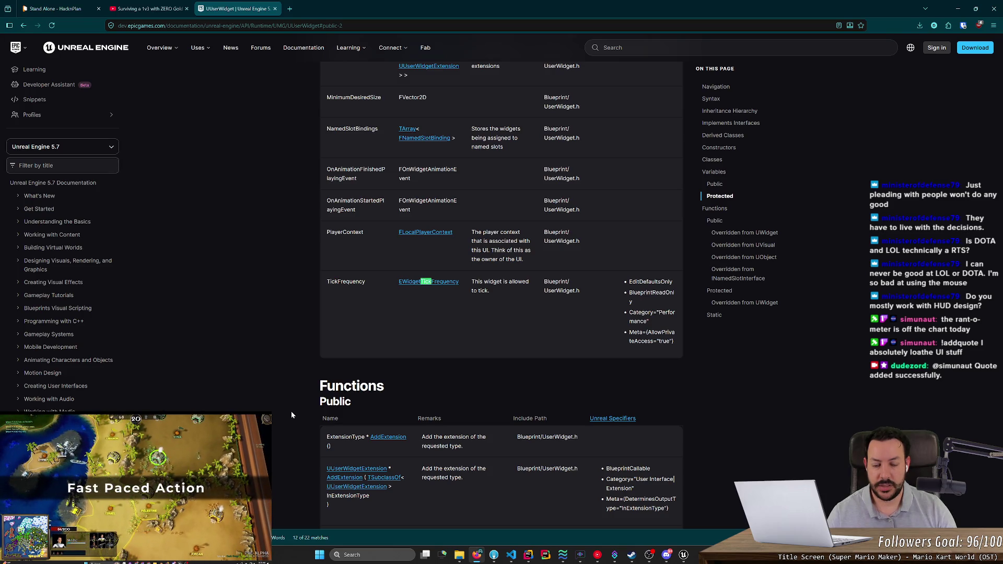
key("Return")
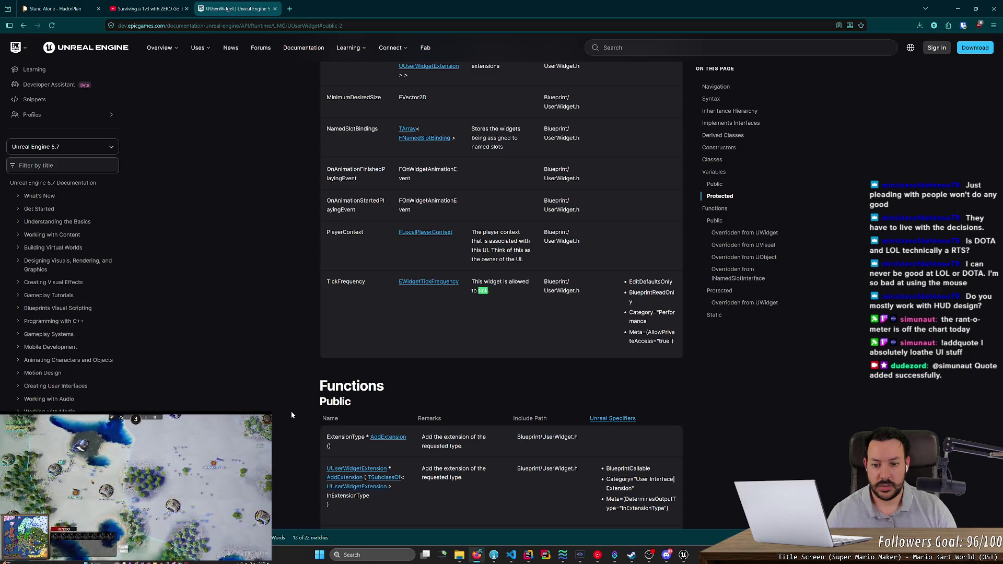
key("Return")
key("Return")
key("Return")
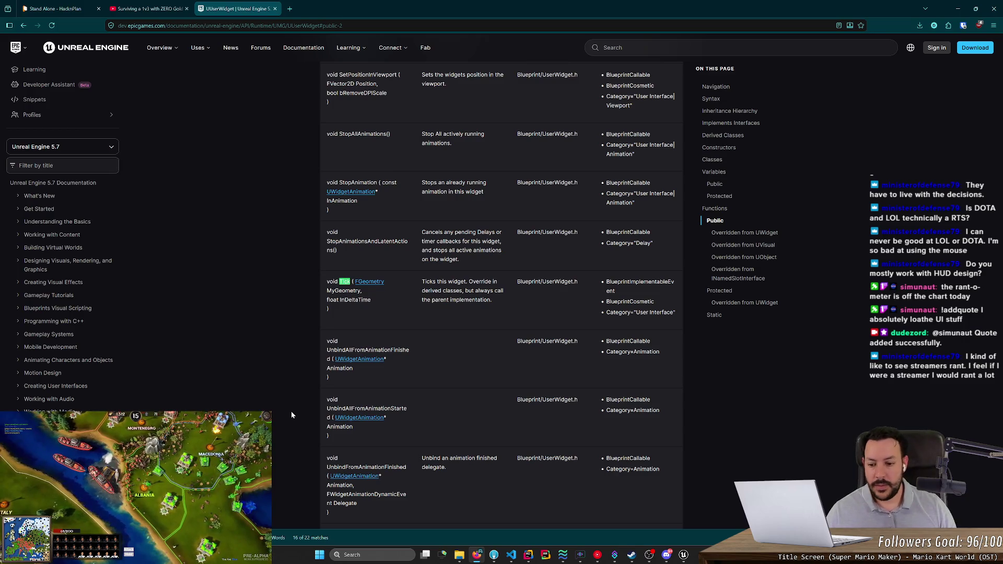
key("Return")
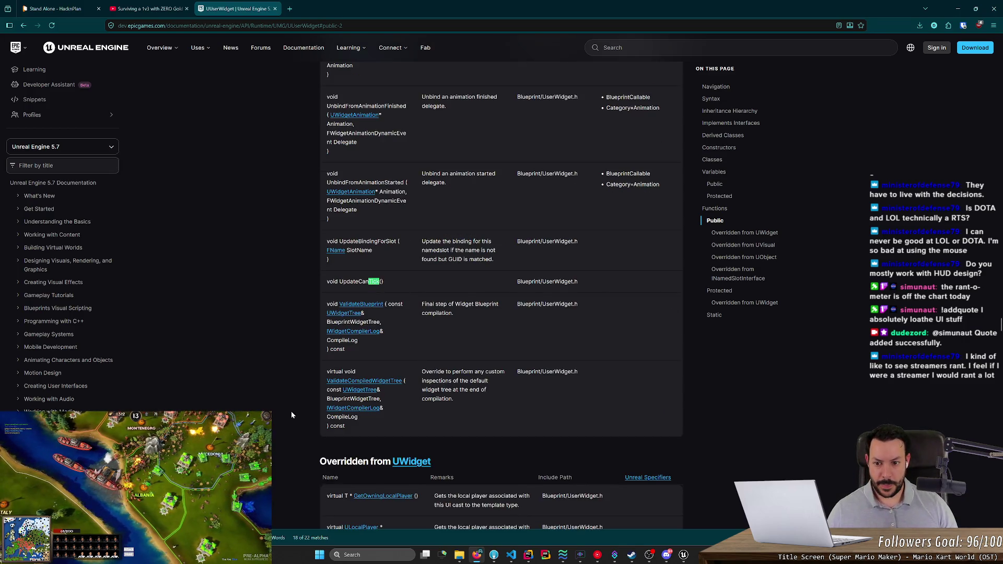
key("Return")
key("Return")
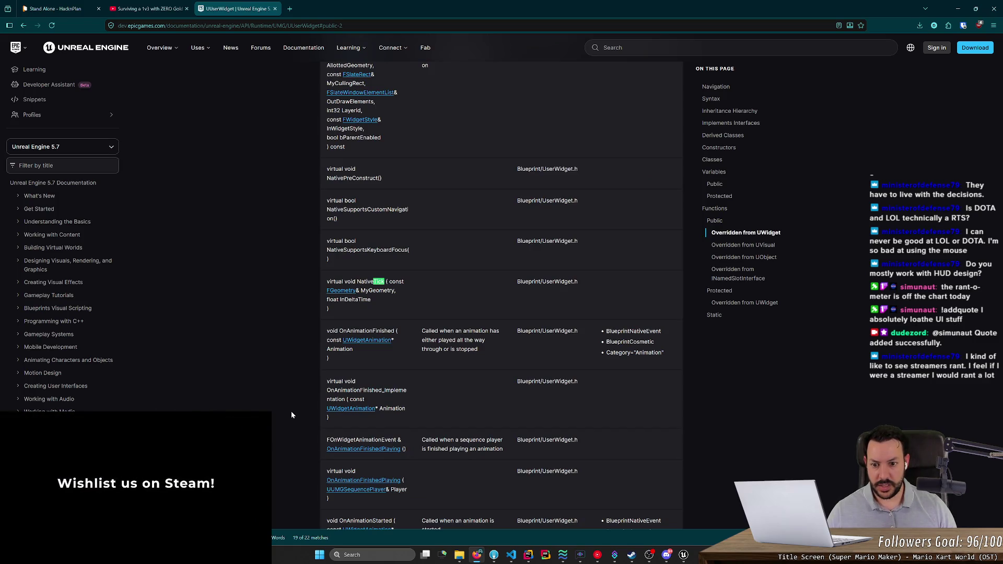
key("Return")
key("Return")
key("Return")
key("Return")
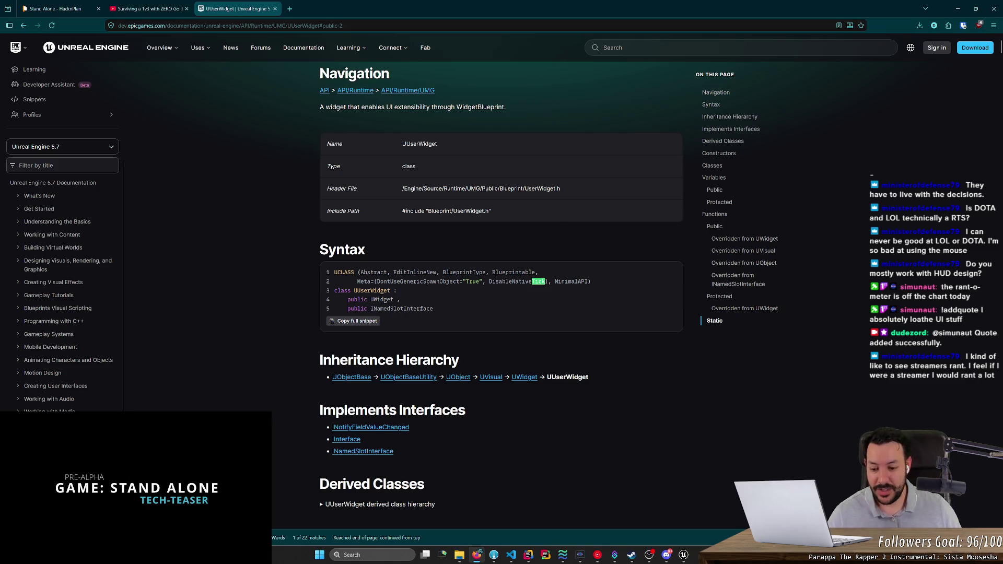
key("shift+Return")
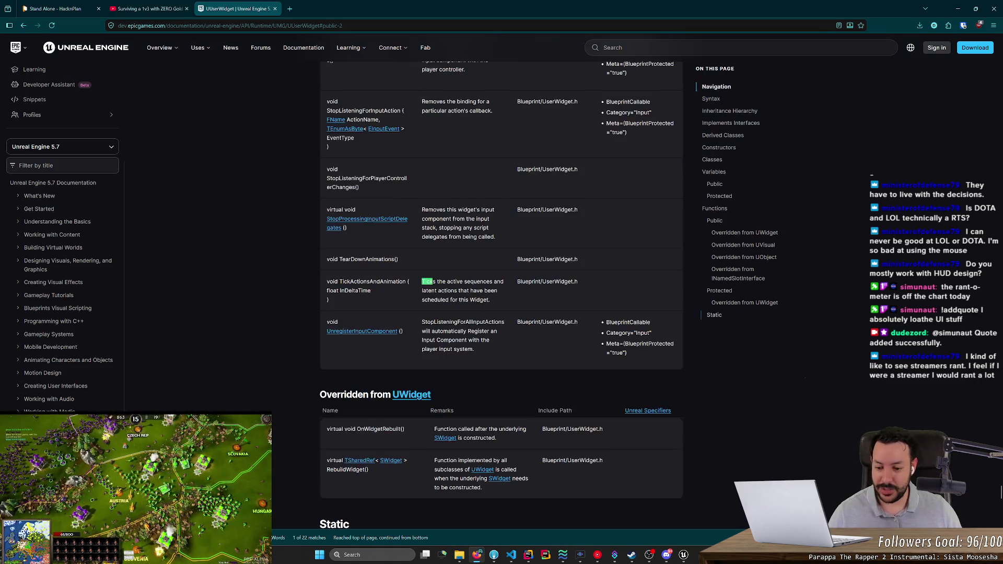
Step: Step back through the NativeTick, UpdateCanTick, GetDesiredTickFrequency and TickFrequency matches
key("shift+Return")
key("shift+Return")
key("shift+Return")
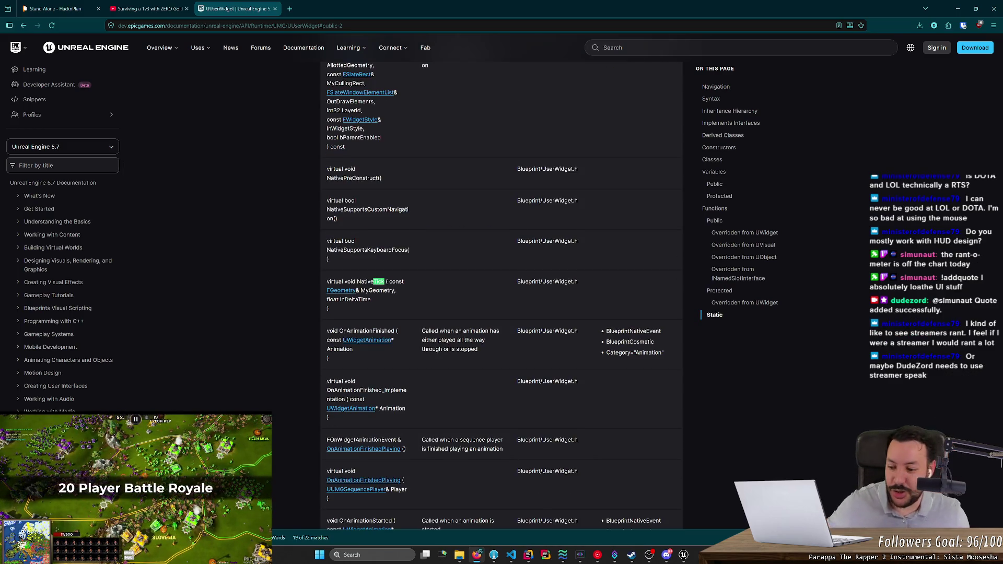
key("shift+Return")
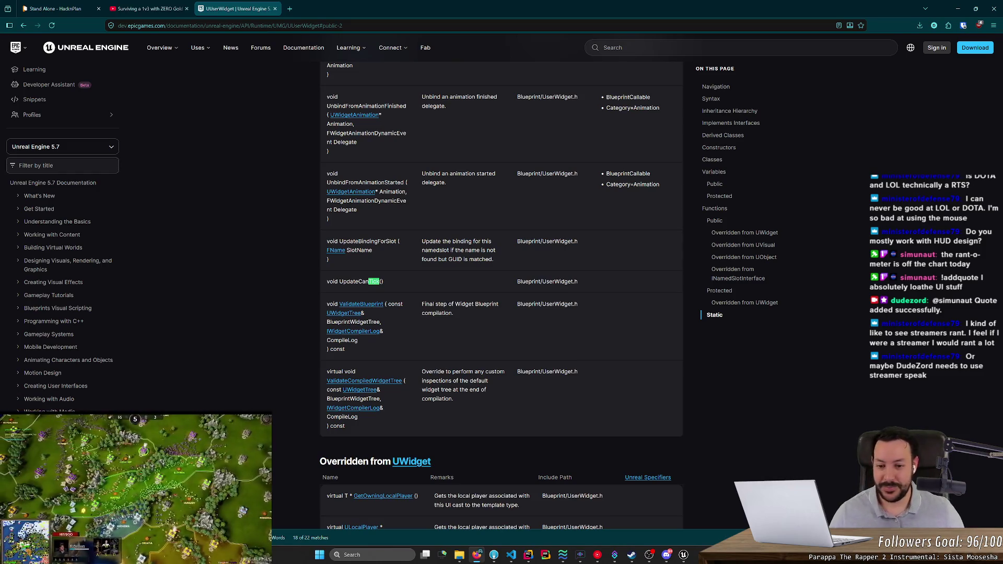
key("shift+Return")
key("shift+Return")
key("shift+Return")
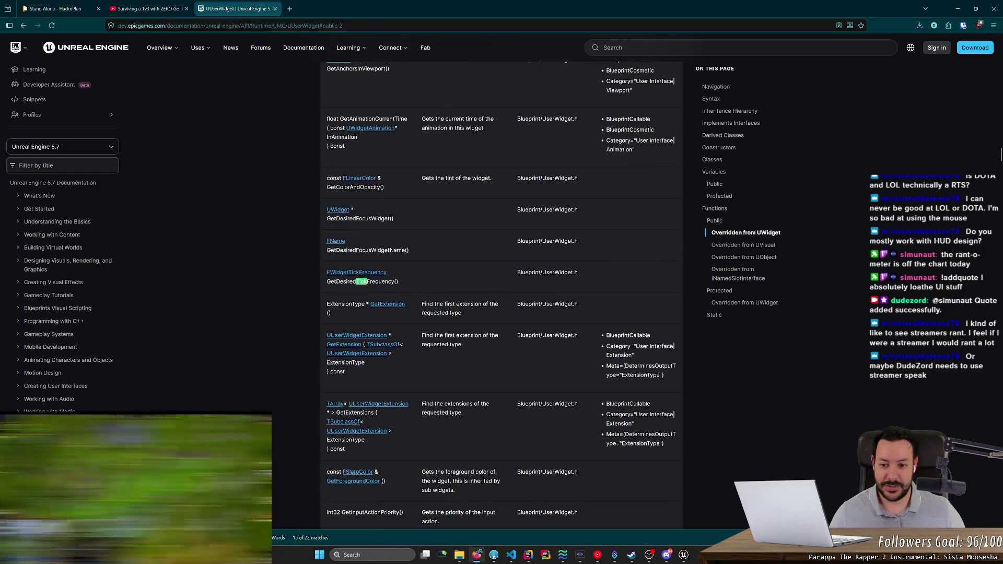
key("shift+Return")
key("shift+Return")
key("shift+Return")
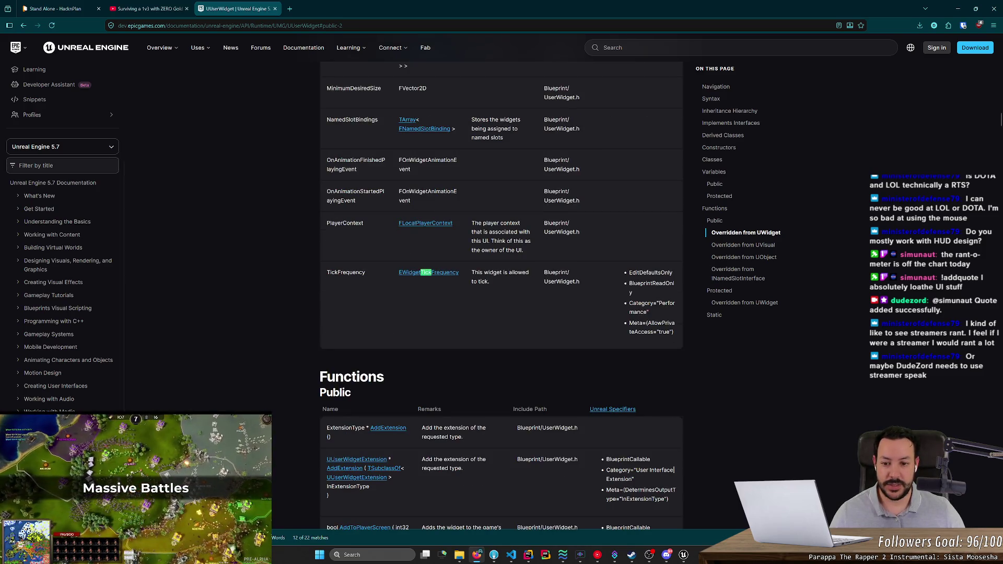
scroll(674, 470, "up", 3)
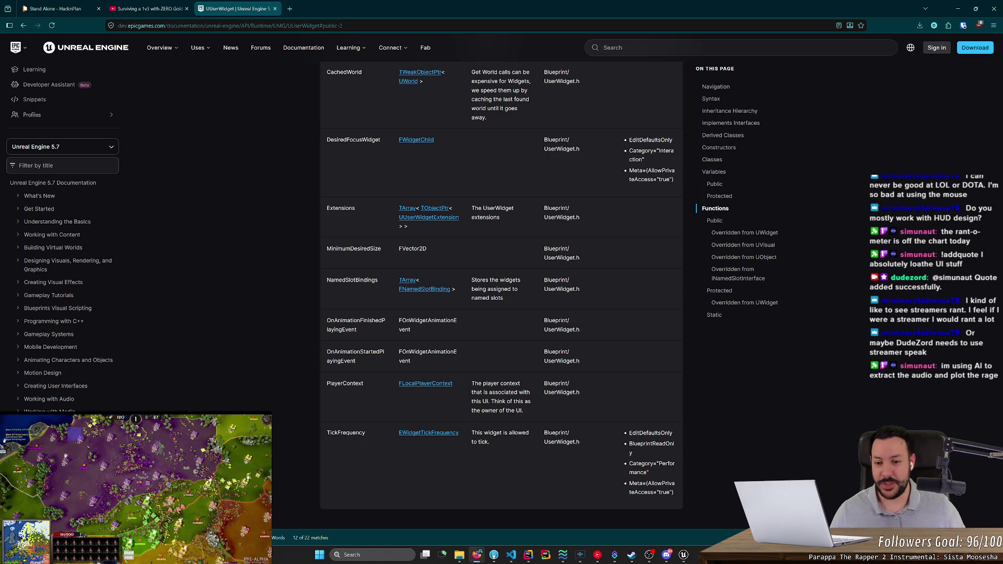
scroll(502, 287, "up", 1)
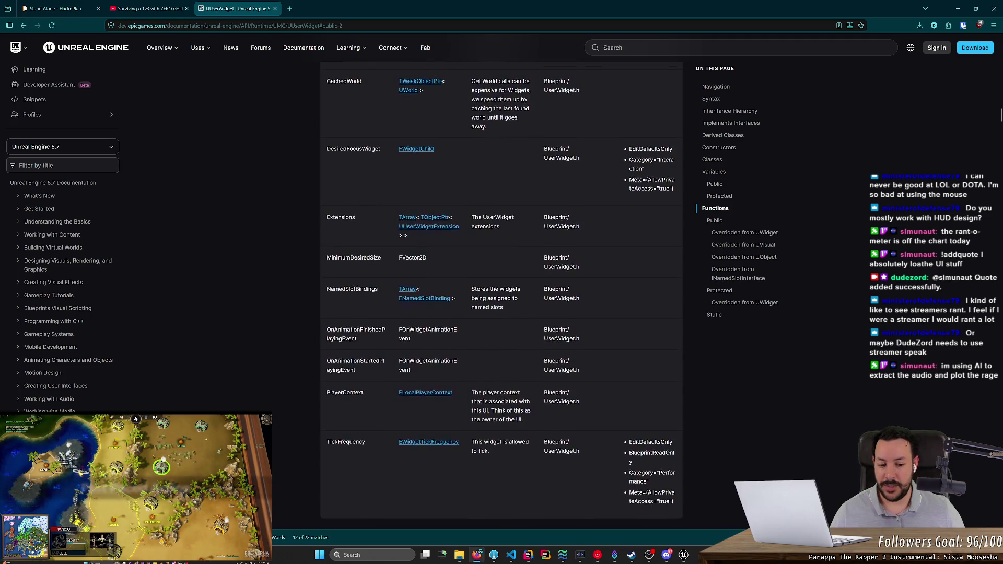
scroll(501, 287, "up", 1)
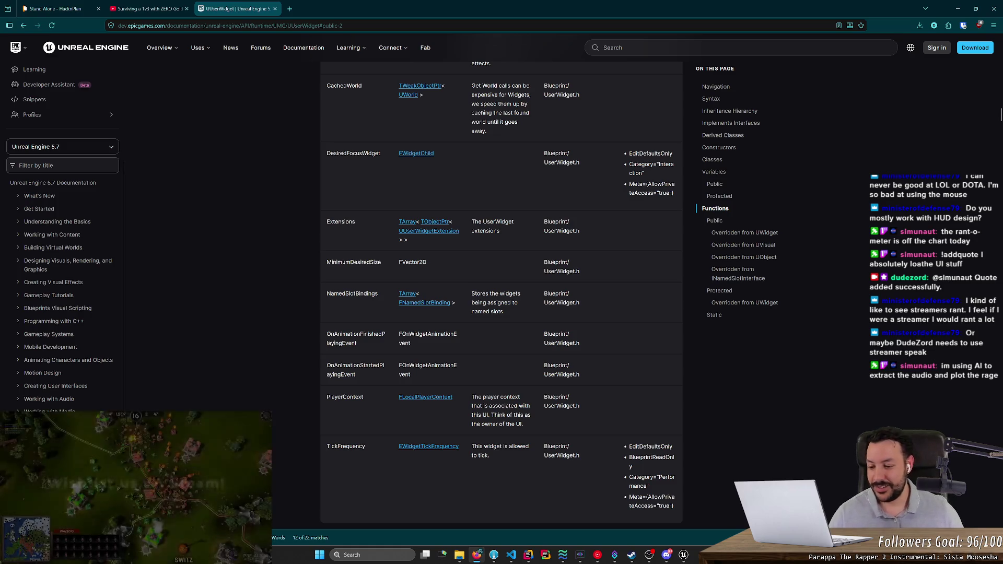
Step: Narrow the page search to 'void tick' to reach the void Tick function entry
key("Return")
key("Return")
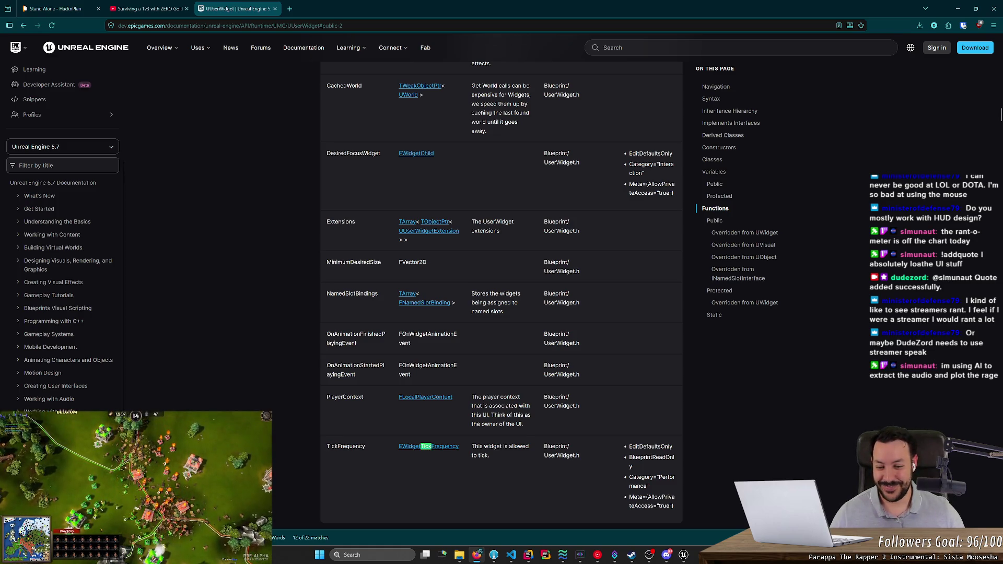
key("shift+Return")
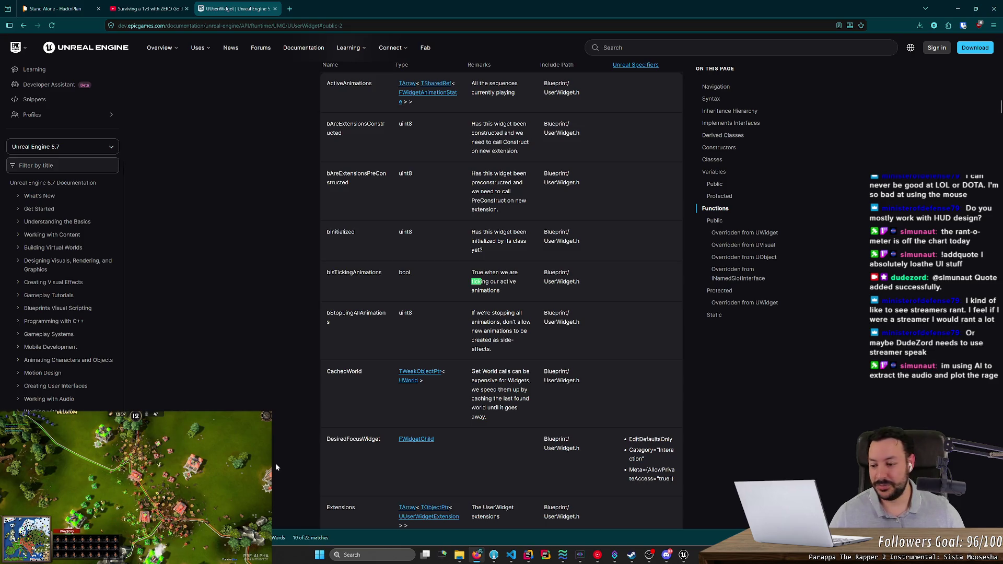
type("void tick")
key("Return")
key("Return")
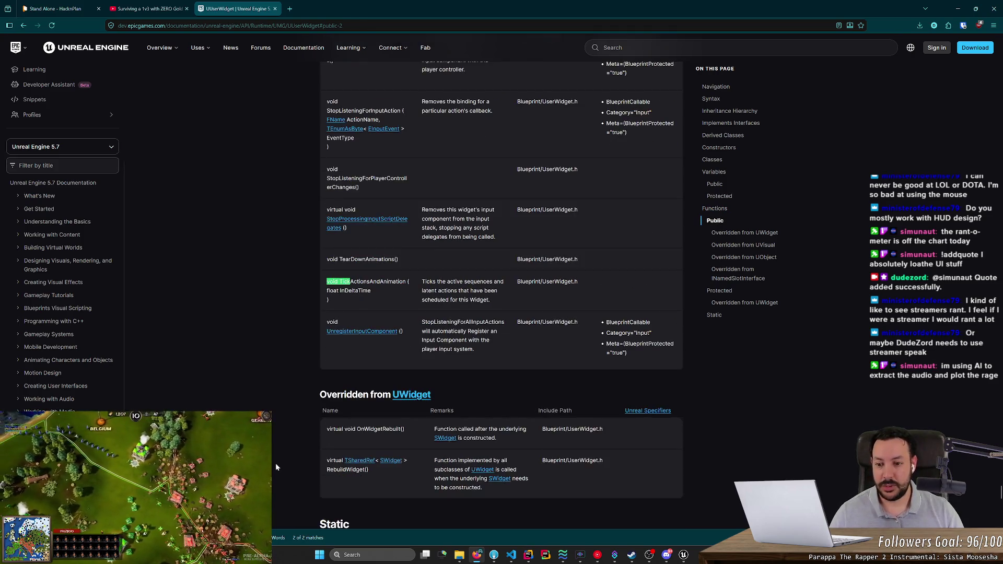